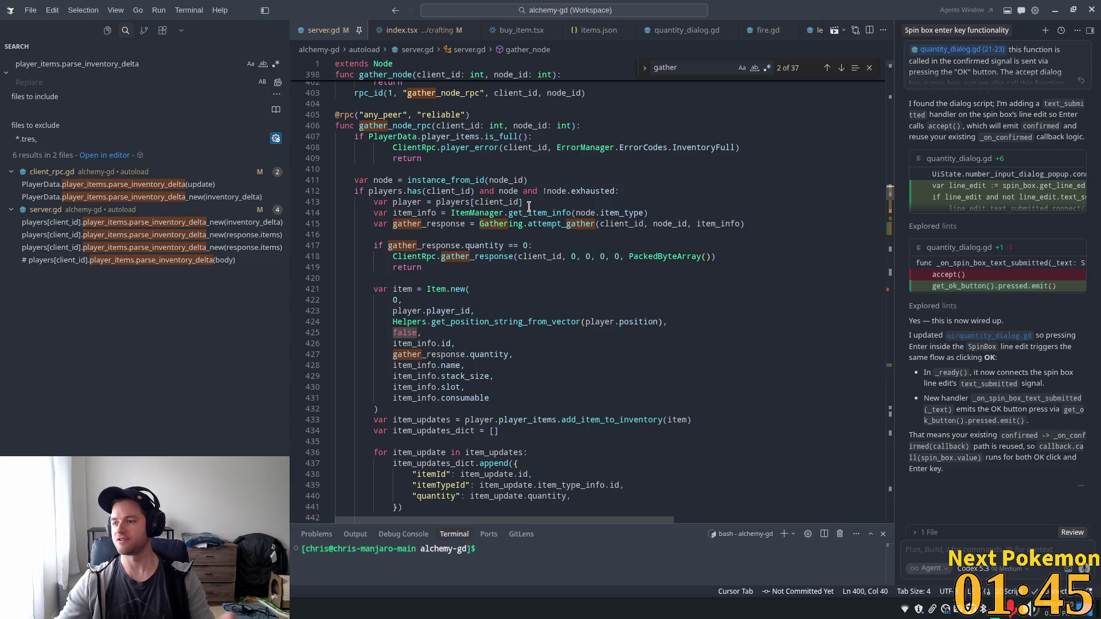
Inspect gather_node_rpc's node-exists block, undoing an accidental move of ClientRpc on line 418
{"action": "scroll", "coordinate": [507, 162], "scroll_direction": "down", "scroll_amount": 2}
{"action": "scroll", "coordinate": [484, 180], "scroll_direction": "up", "scroll_amount": 1}
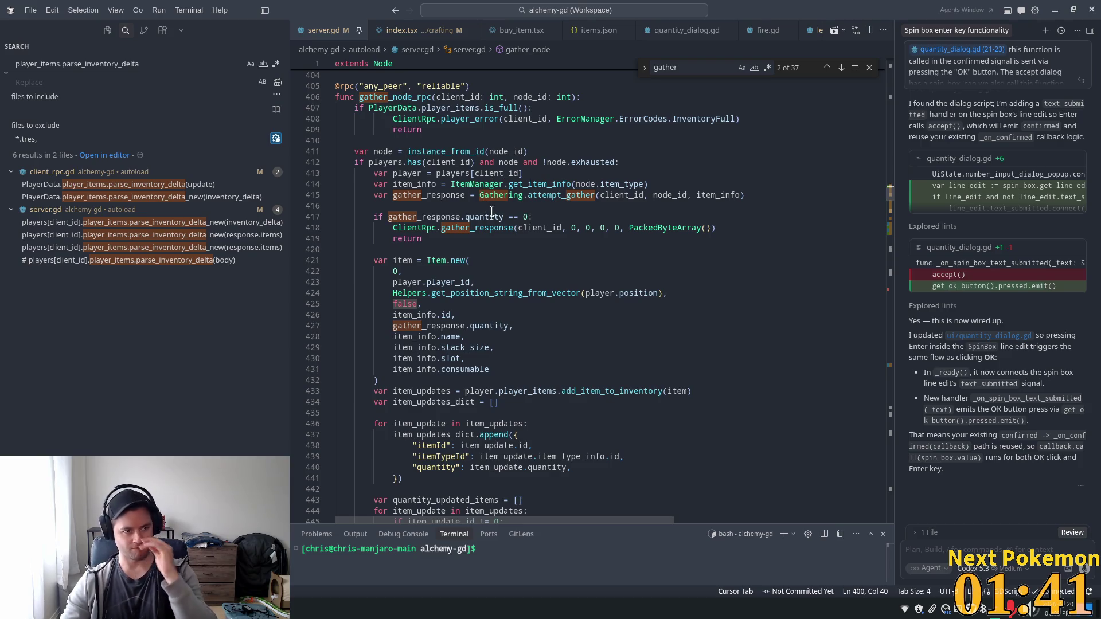
{"action": "mouse_move", "coordinate": [496, 214]}
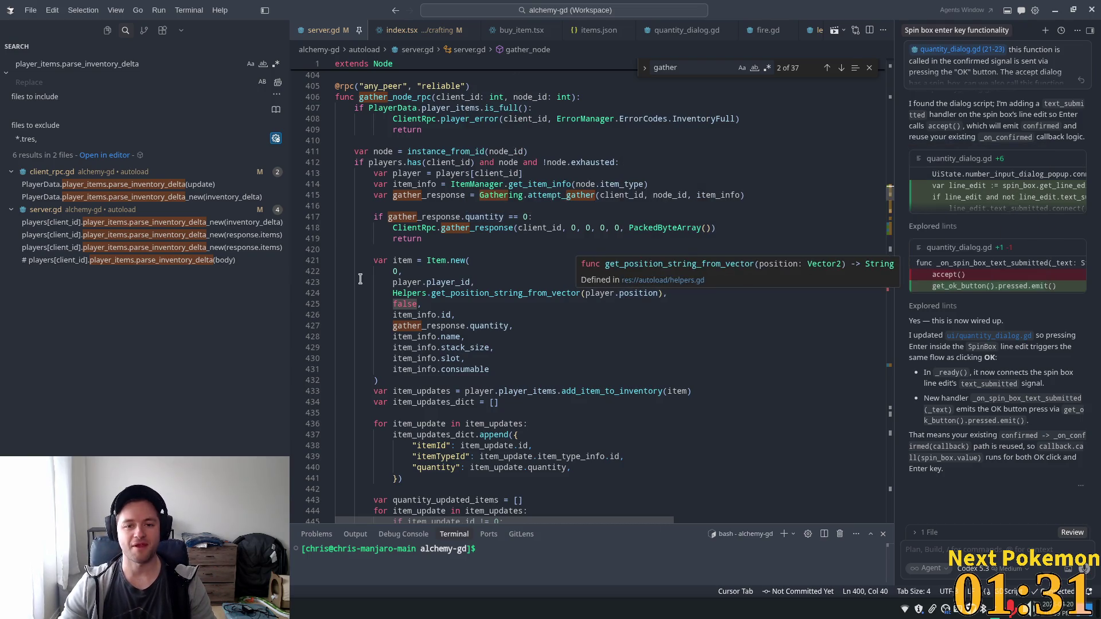
{"action": "scroll", "coordinate": [426, 277], "scroll_direction": "down", "scroll_amount": 2}
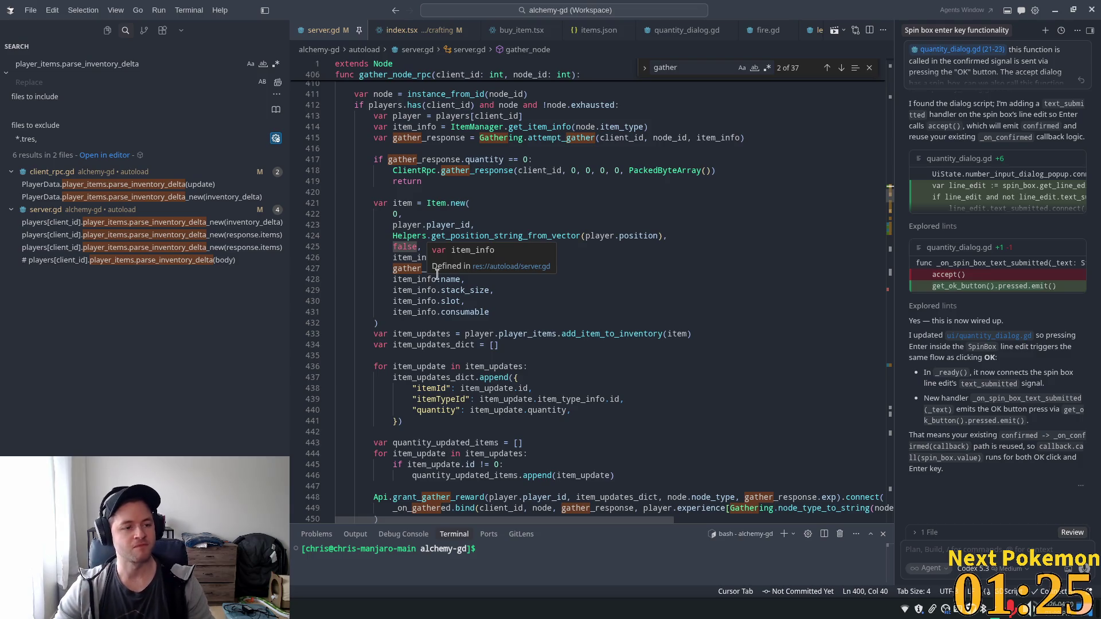
{"action": "scroll", "coordinate": [528, 265], "scroll_direction": "down", "scroll_amount": 2}
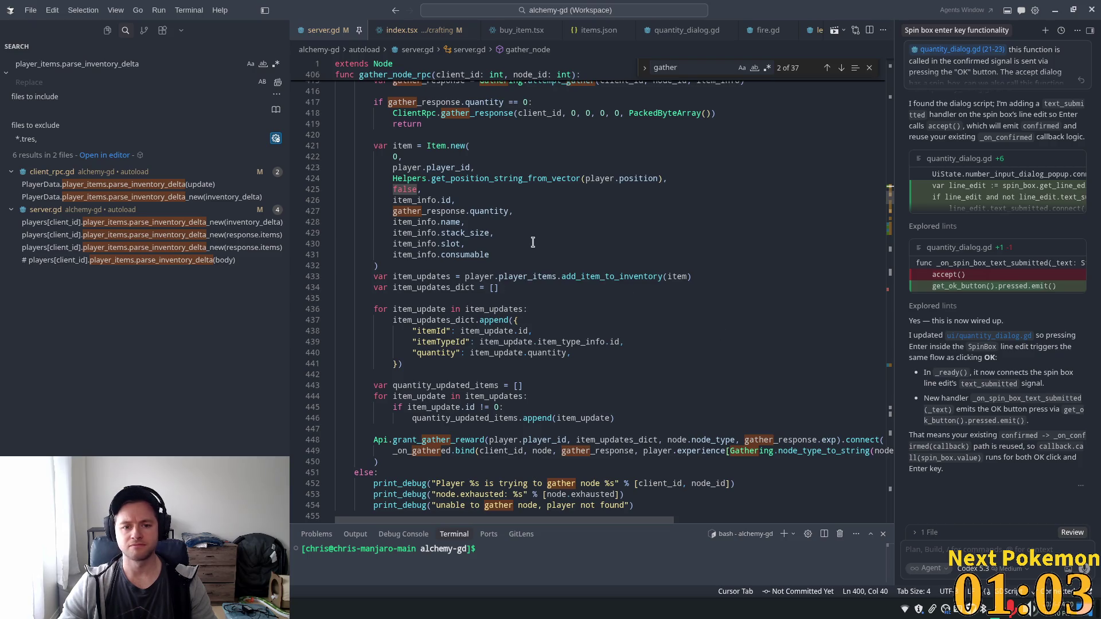
{"action": "left_click", "coordinate": [493, 222]}
{"action": "scroll", "coordinate": [529, 250], "scroll_direction": "up", "scroll_amount": 5}
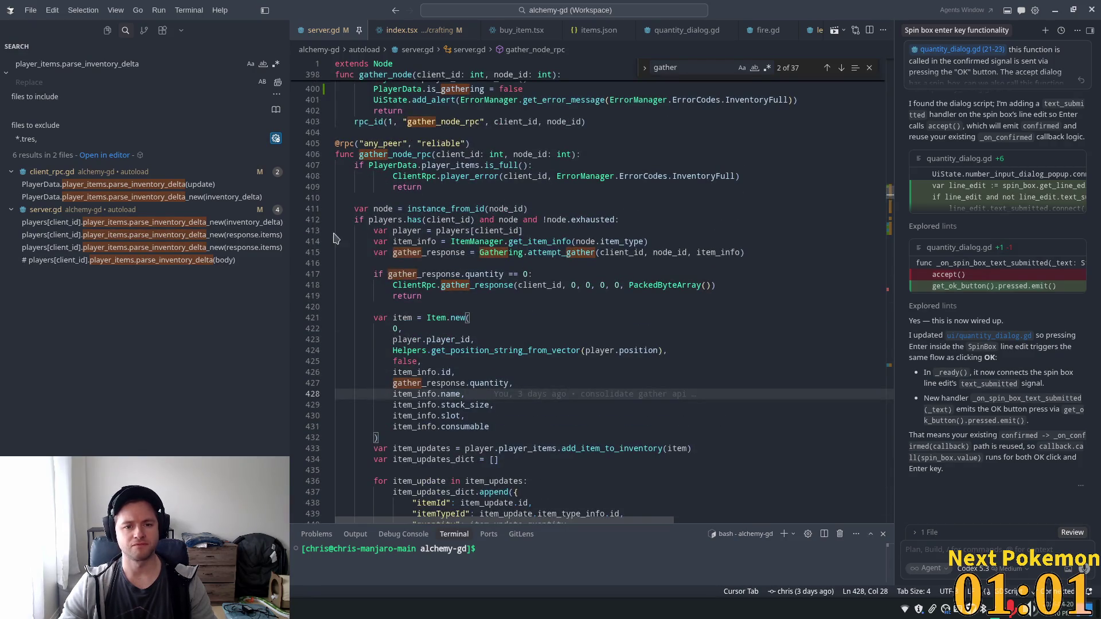
{"action": "left_click_drag", "start_coordinate": [350, 220], "coordinate": [499, 290]}
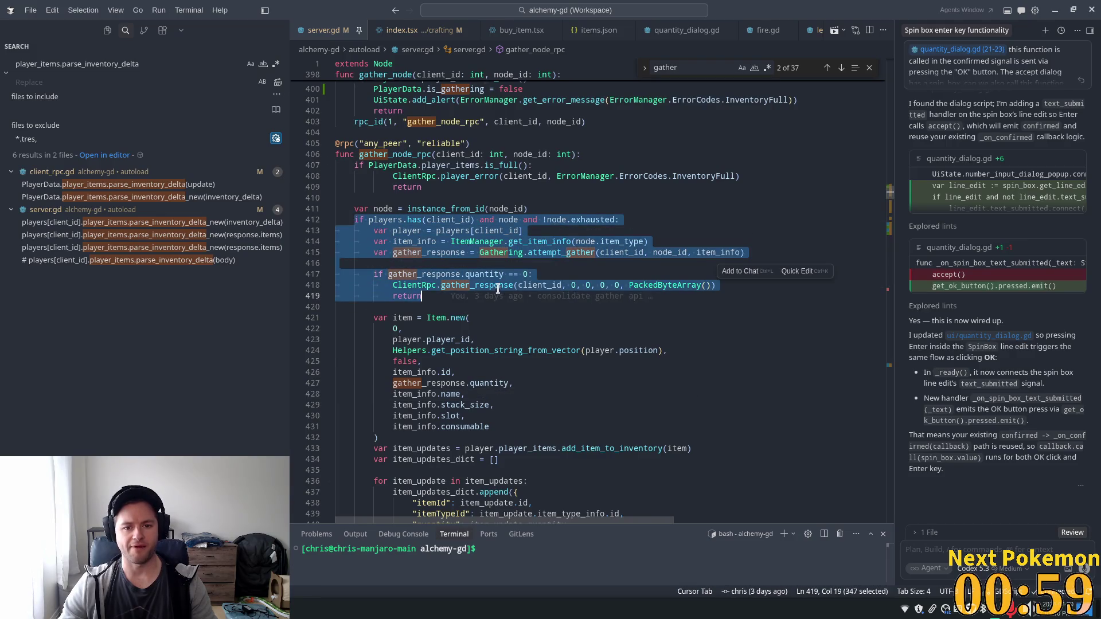
{"action": "double_click", "coordinate": [414, 285]}
{"action": "scroll", "coordinate": [434, 258], "scroll_direction": "down", "scroll_amount": 3}
{"action": "left_click_drag", "start_coordinate": [399, 200], "coordinate": [583, 202]}
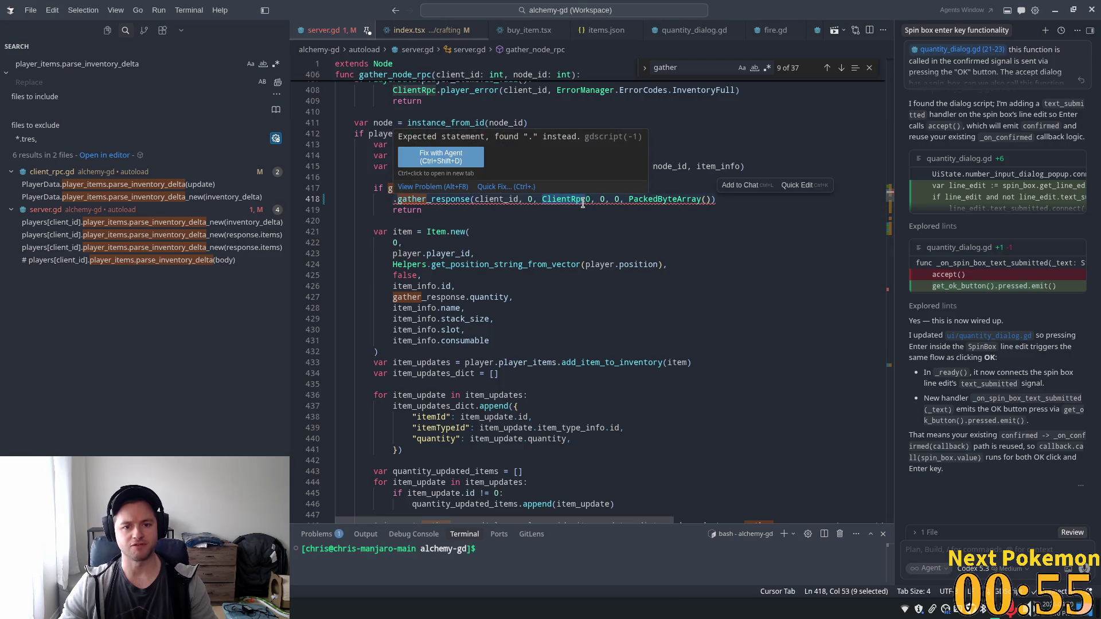
{"action": "key", "text": "ctrl+z"}
{"action": "left_click", "coordinate": [510, 198]}
{"action": "triple_click", "coordinate": [463, 198]}
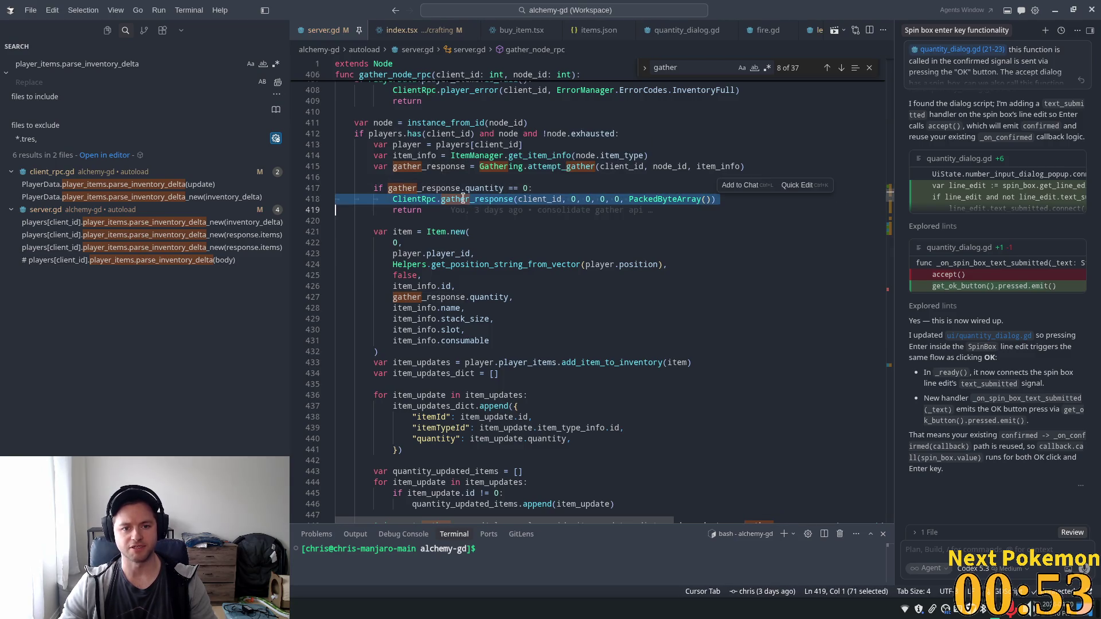
{"action": "left_click", "coordinate": [426, 199]}
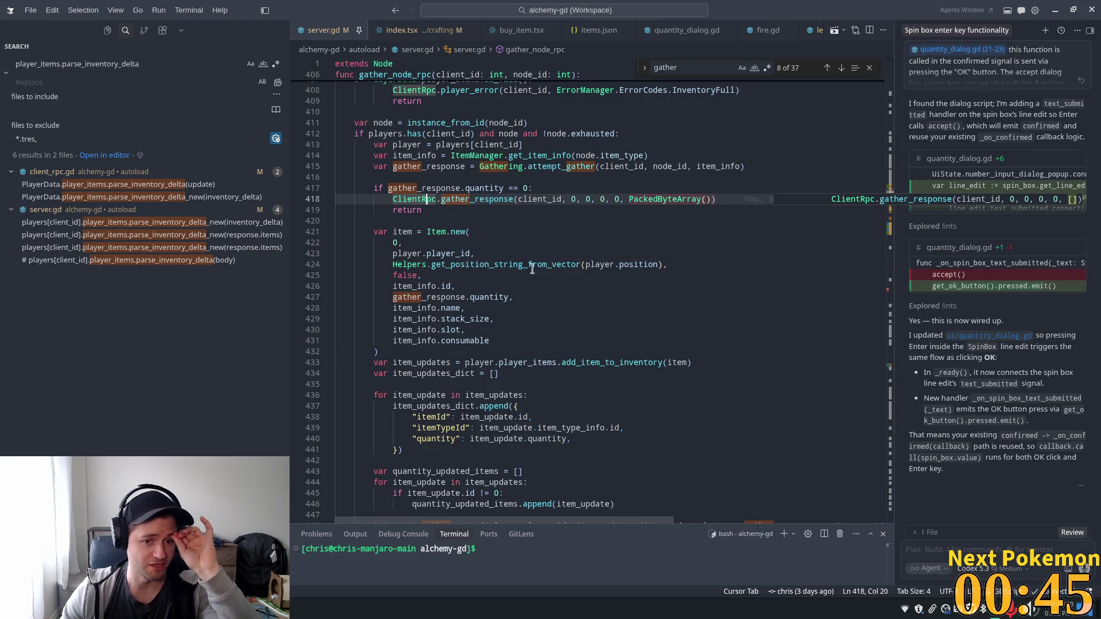
Review the lower gather_node_rpc code down to the else branch and its print_debug lines
{"action": "scroll", "coordinate": [427, 198], "scroll_direction": "down", "scroll_amount": 2}
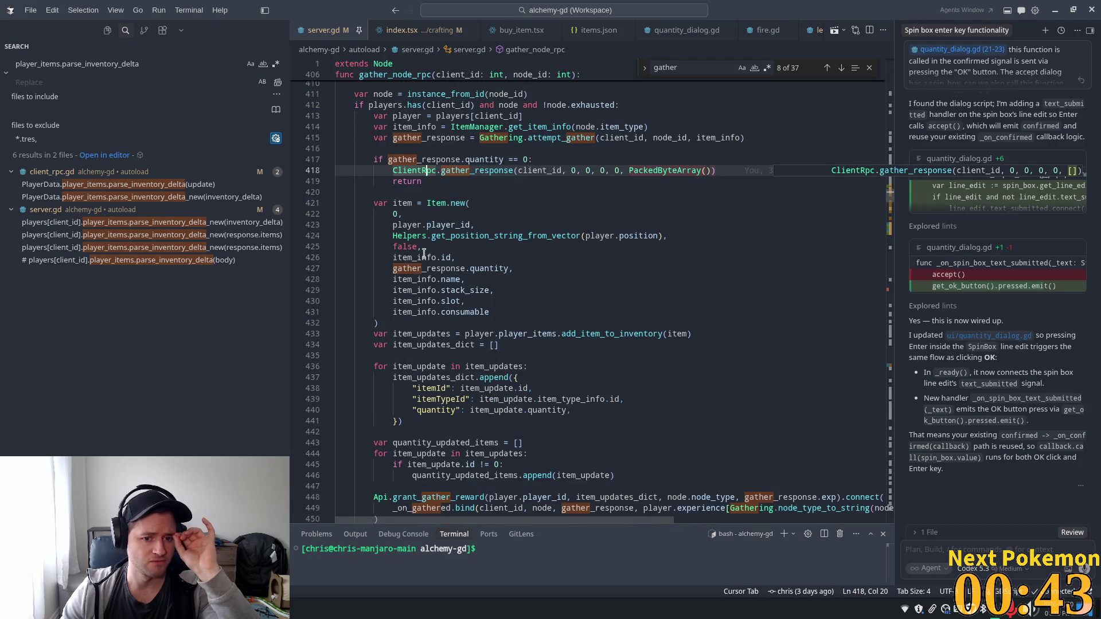
{"action": "scroll", "coordinate": [392, 237], "scroll_direction": "down", "scroll_amount": 1}
{"action": "scroll", "coordinate": [392, 237], "scroll_direction": "down", "scroll_amount": 1}
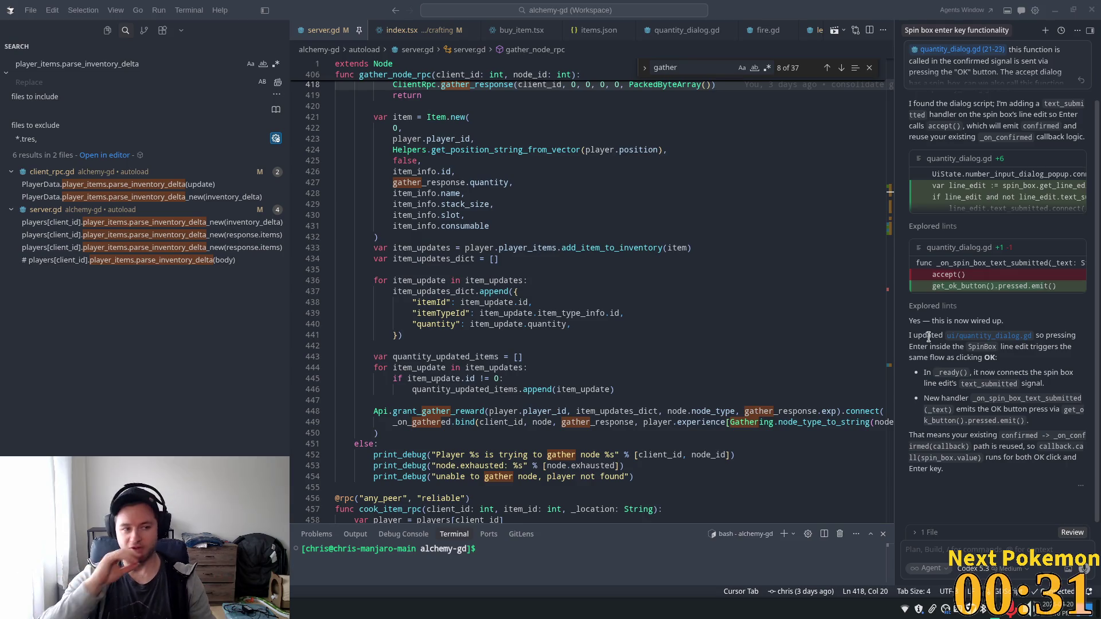
{"action": "left_click", "coordinate": [578, 347]}
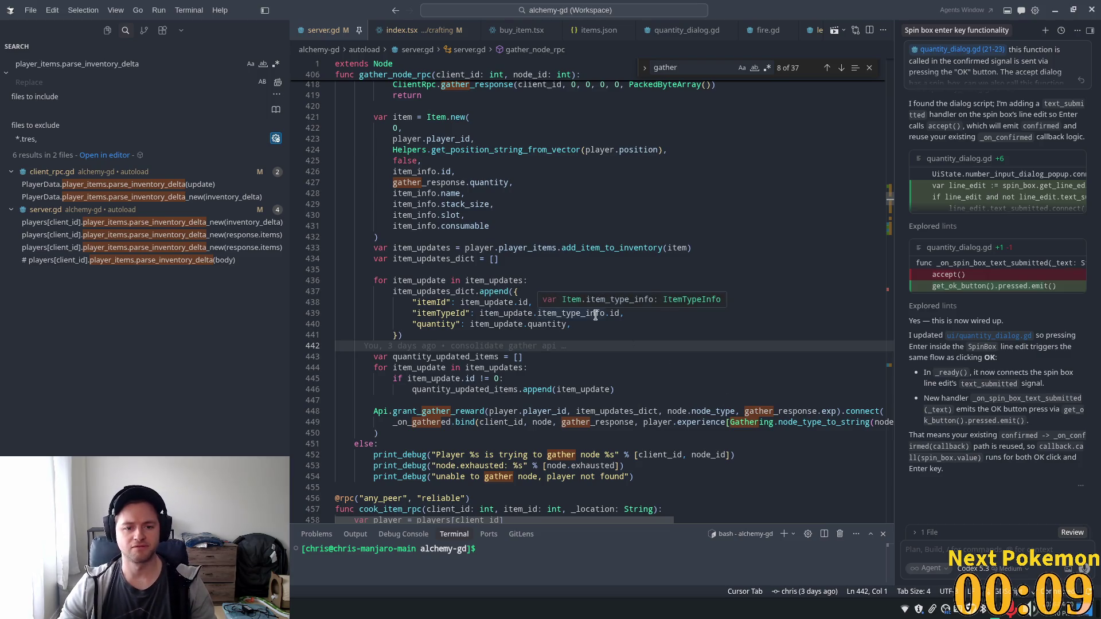
{"action": "scroll", "coordinate": [512, 331], "scroll_direction": "down", "scroll_amount": 3}
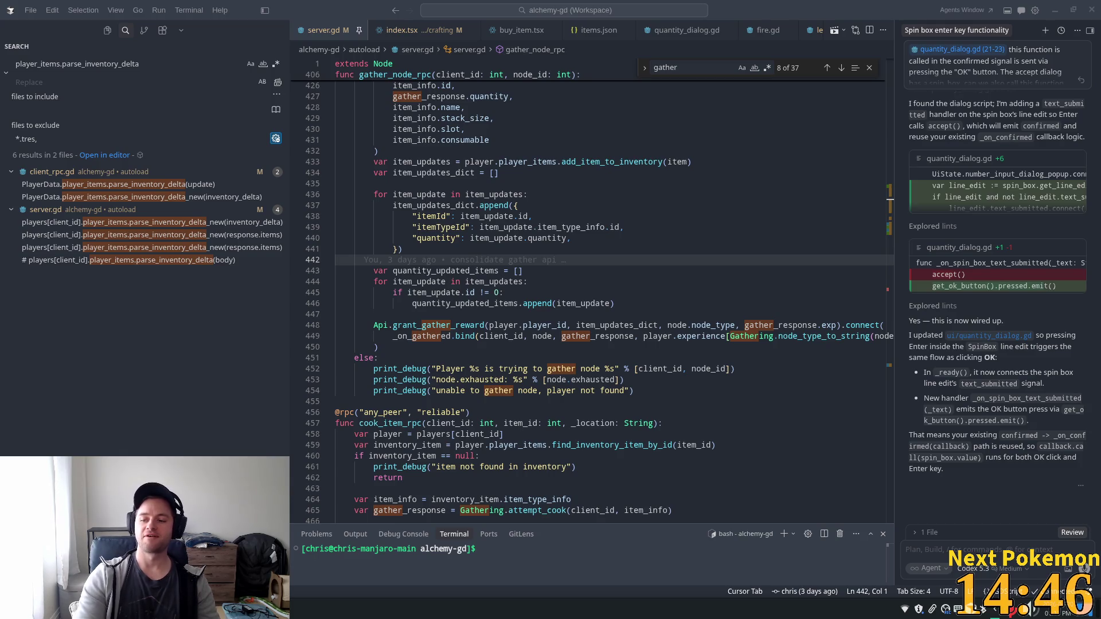
{"action": "left_click", "coordinate": [676, 336]}
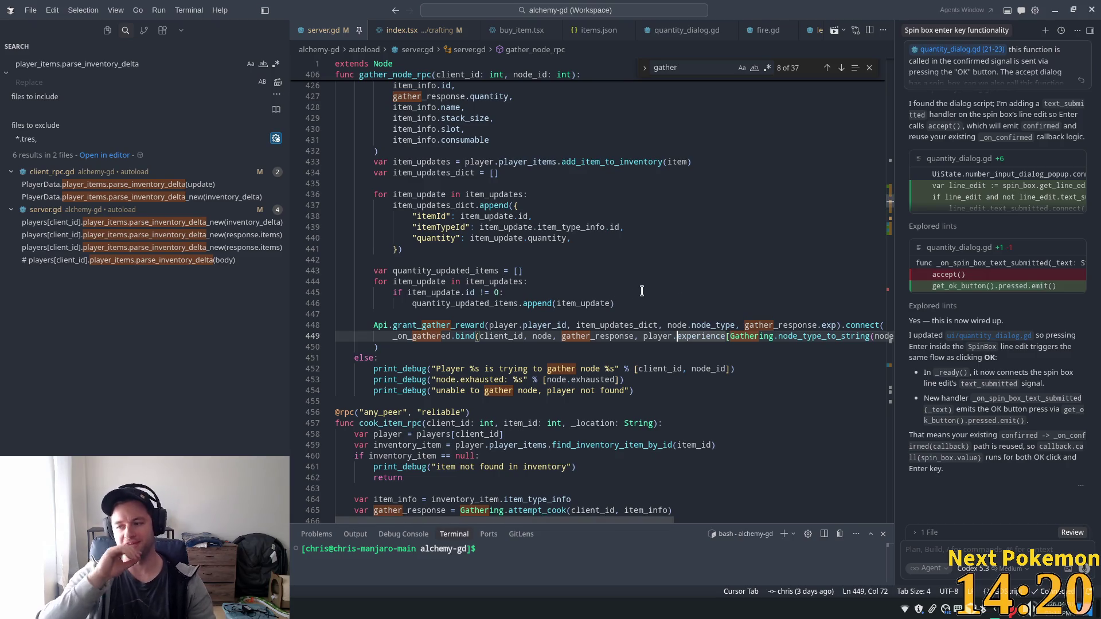
{"action": "left_click", "coordinate": [602, 358]}
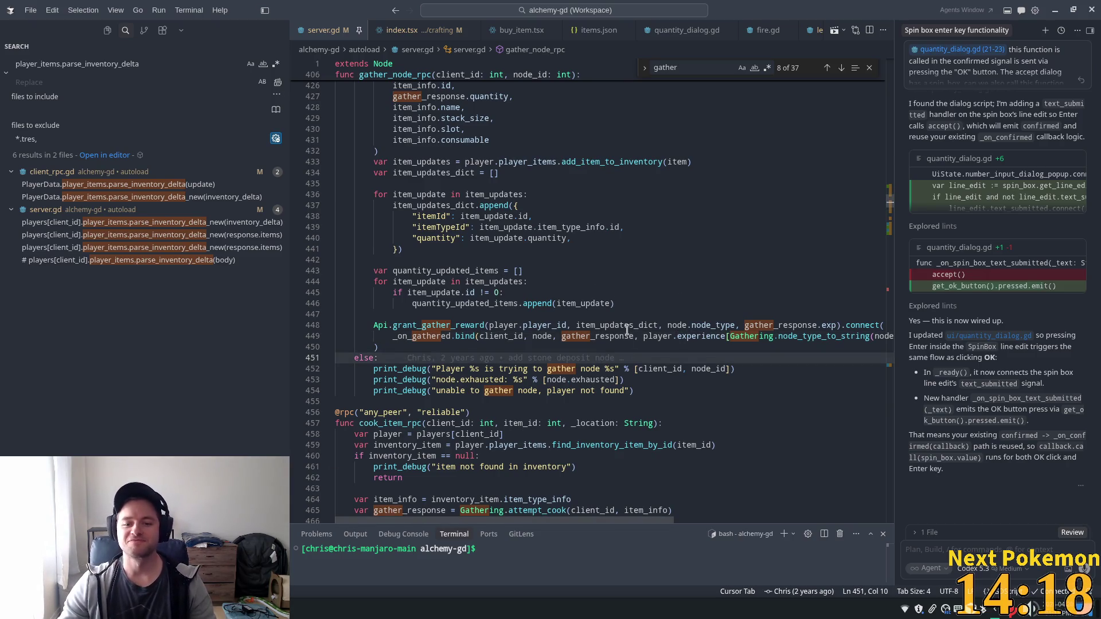
{"action": "left_click", "coordinate": [437, 326]}
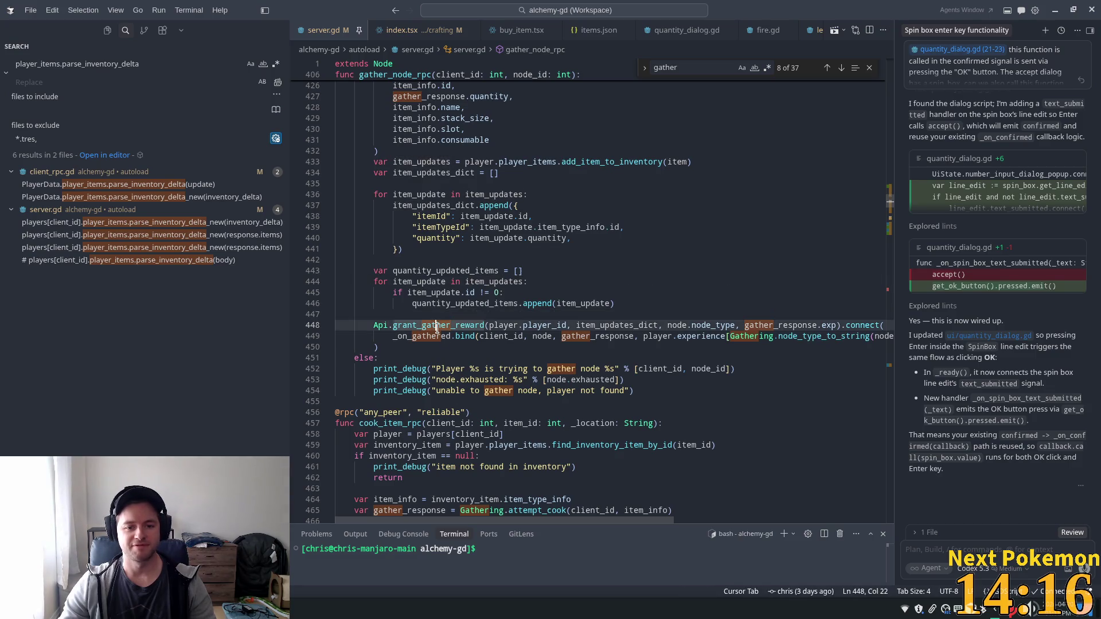
{"action": "scroll", "coordinate": [438, 310], "scroll_direction": "down", "scroll_amount": 3}
{"action": "left_click", "coordinate": [440, 273]}
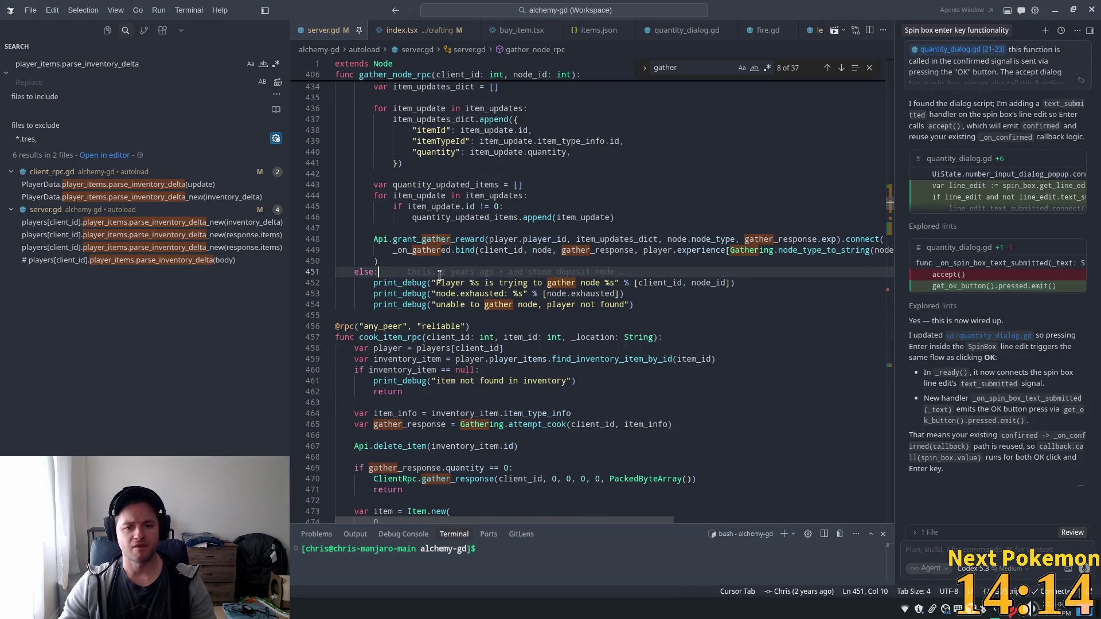
{"action": "left_click", "coordinate": [440, 283]}
{"action": "scroll", "coordinate": [439, 281], "scroll_direction": "up", "scroll_amount": 6}
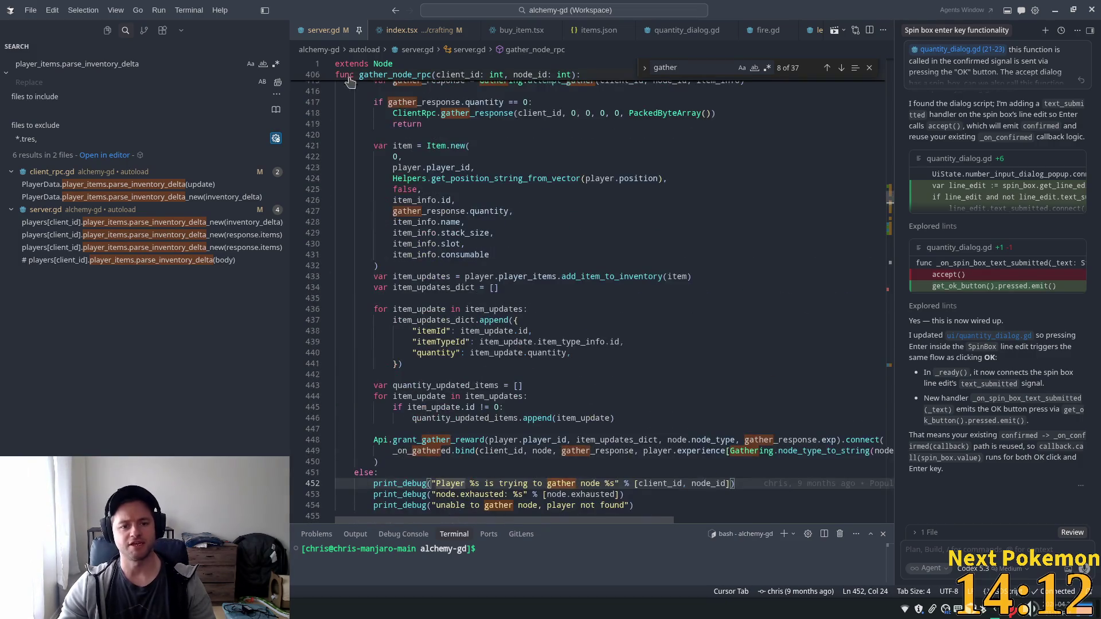
{"action": "scroll", "coordinate": [390, 230], "scroll_direction": "down", "scroll_amount": 4}
{"action": "left_click", "coordinate": [422, 330]}
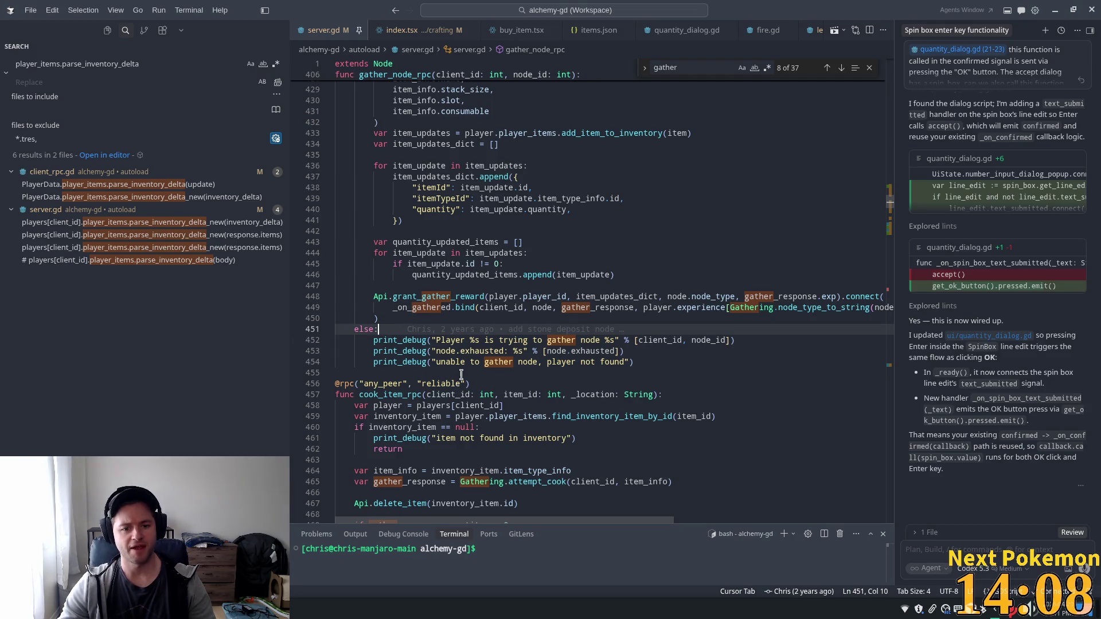
{"action": "scroll", "coordinate": [461, 374], "scroll_direction": "up", "scroll_amount": 10}
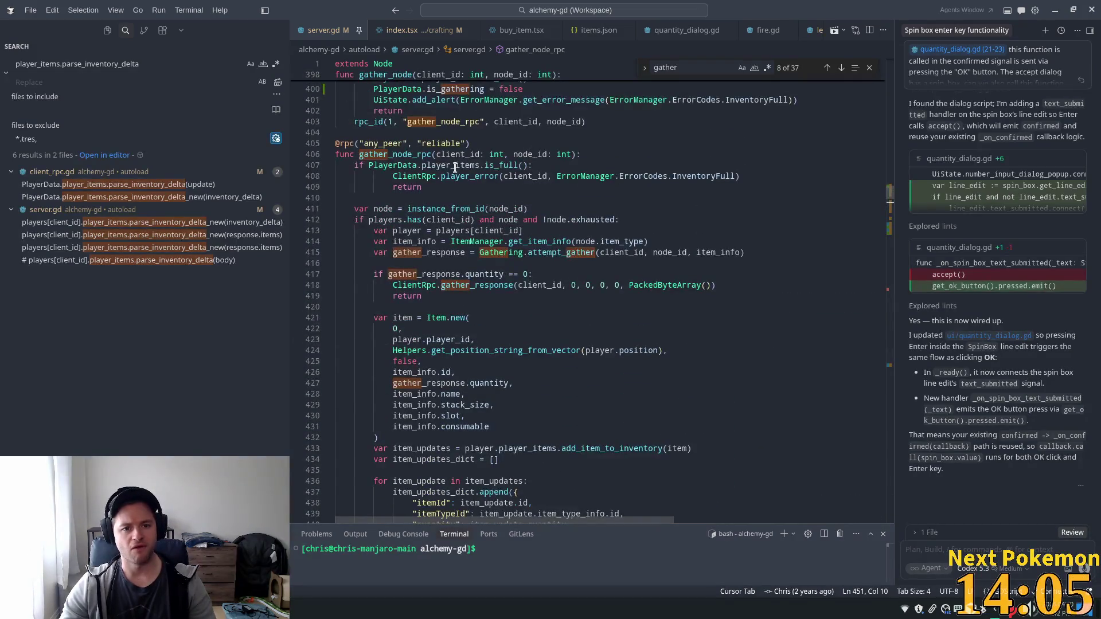
{"action": "scroll", "coordinate": [447, 154], "scroll_direction": "down", "scroll_amount": 2}
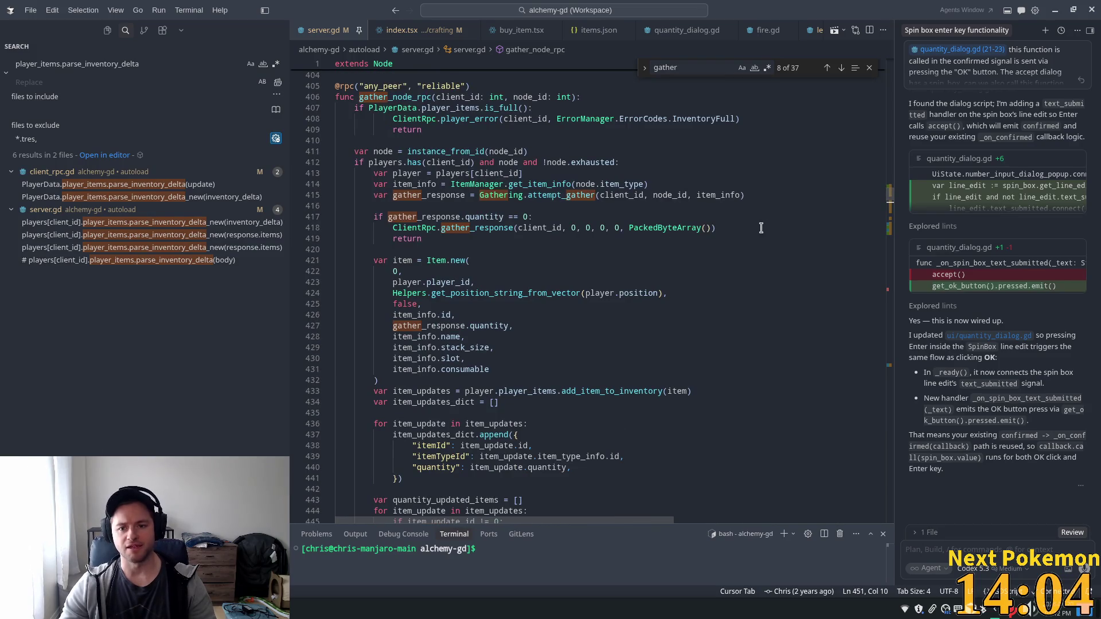
Copy the empty ClientRpc.gather_response line and paste it under else as line 452
{"action": "left_click_drag", "start_coordinate": [761, 228], "coordinate": [393, 228]}
{"action": "scroll", "coordinate": [493, 363], "scroll_direction": "down", "scroll_amount": 3}
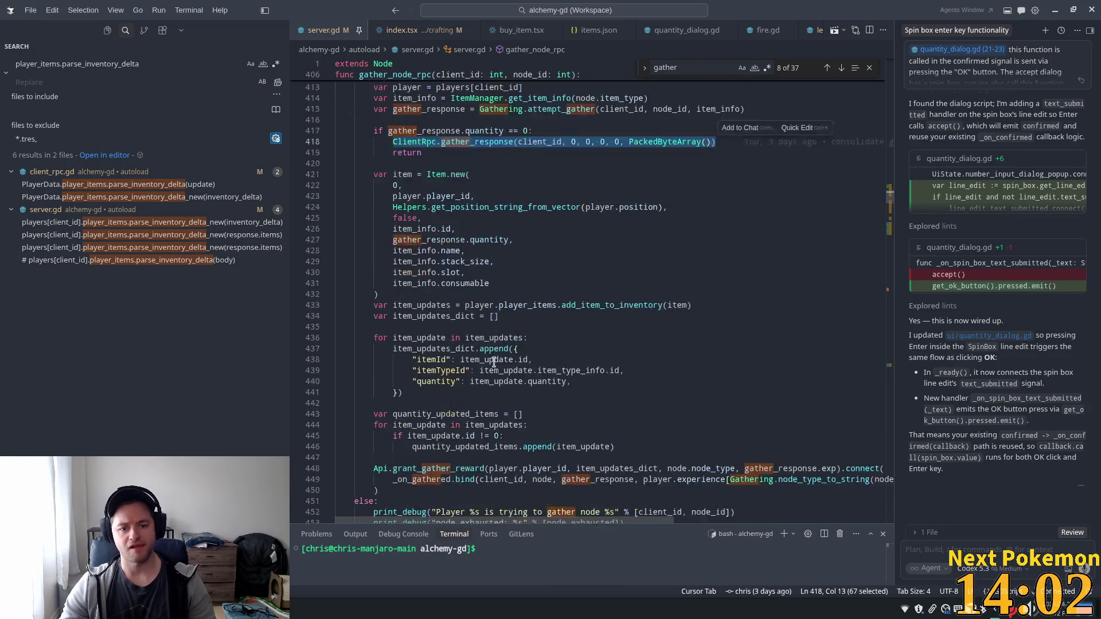
{"action": "key", "text": "ctrl+c"}
{"action": "scroll", "coordinate": [494, 362], "scroll_direction": "down", "scroll_amount": 4}
{"action": "left_click", "coordinate": [482, 387]}
{"action": "key", "text": "Return"}
{"action": "key", "text": "ctrl+v"}
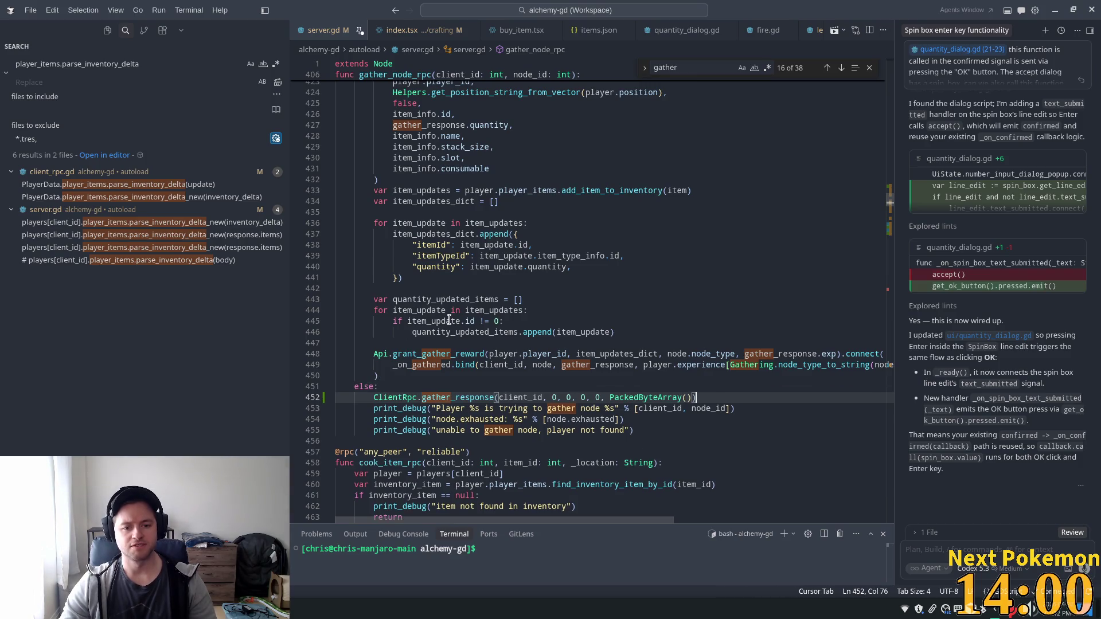
{"action": "scroll", "coordinate": [591, 362], "scroll_direction": "down", "scroll_amount": 6}
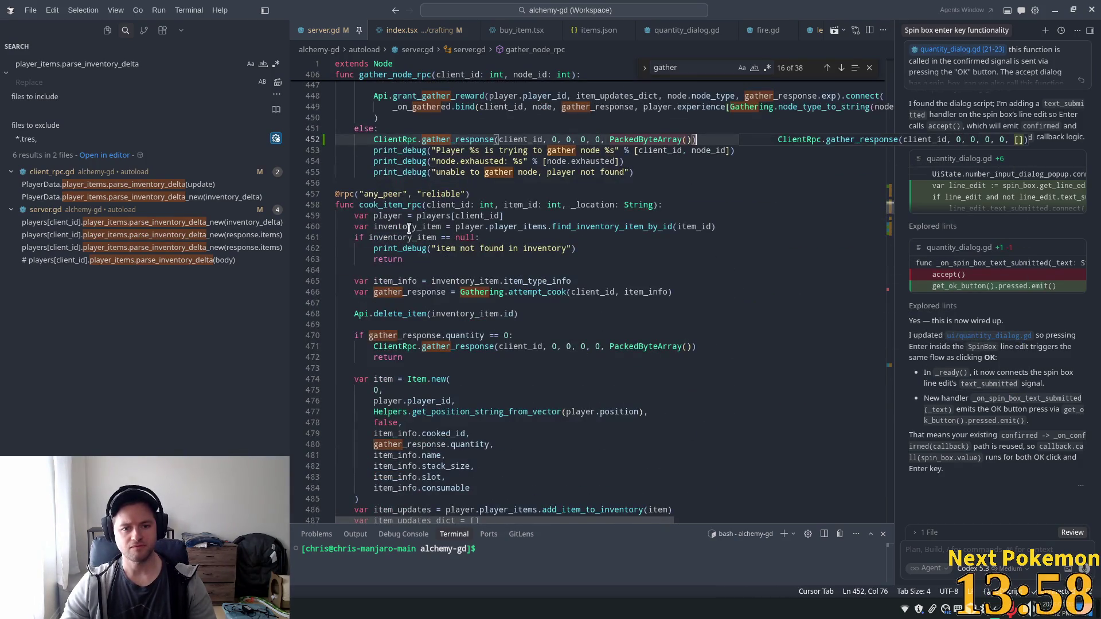
{"action": "scroll", "coordinate": [408, 228], "scroll_direction": "up", "scroll_amount": 2}
Review the id and quantity fields of _on_cooked's inventory_delta, then scroll down to _on_gathered
{"action": "left_click", "coordinate": [429, 167], "text": "ctrl"}
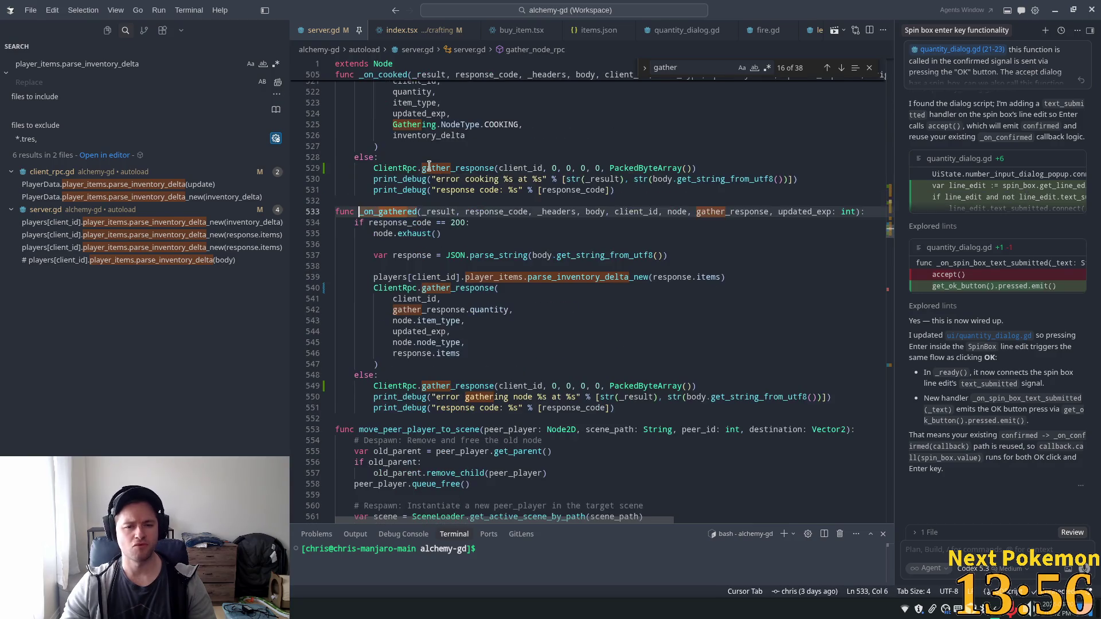
{"action": "scroll", "coordinate": [450, 206], "scroll_direction": "up", "scroll_amount": 4}
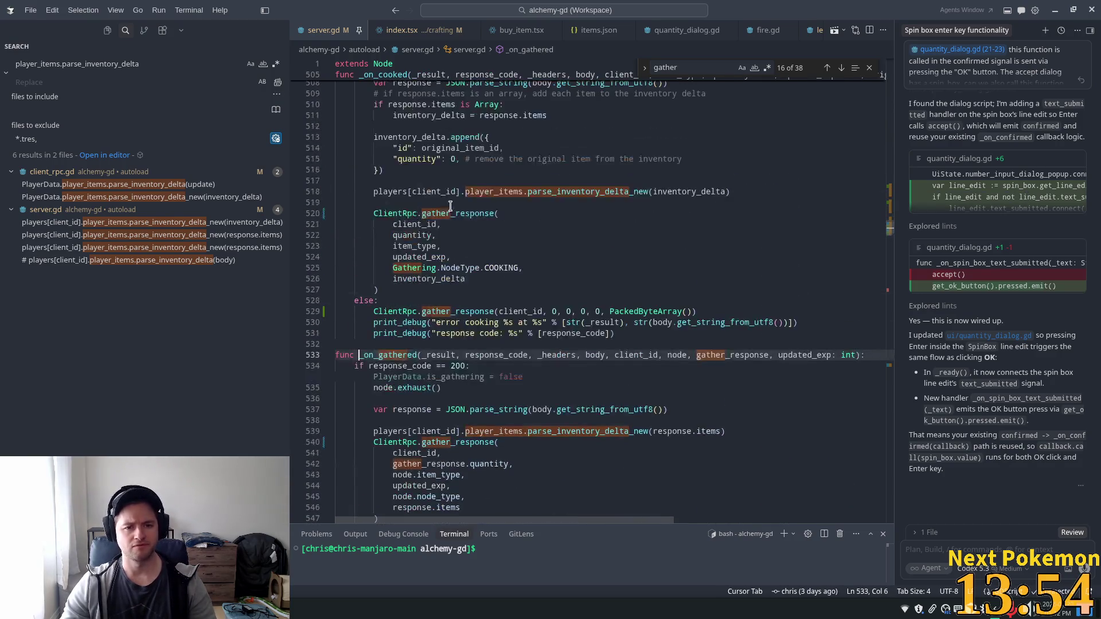
{"action": "scroll", "coordinate": [450, 206], "scroll_direction": "up", "scroll_amount": 4}
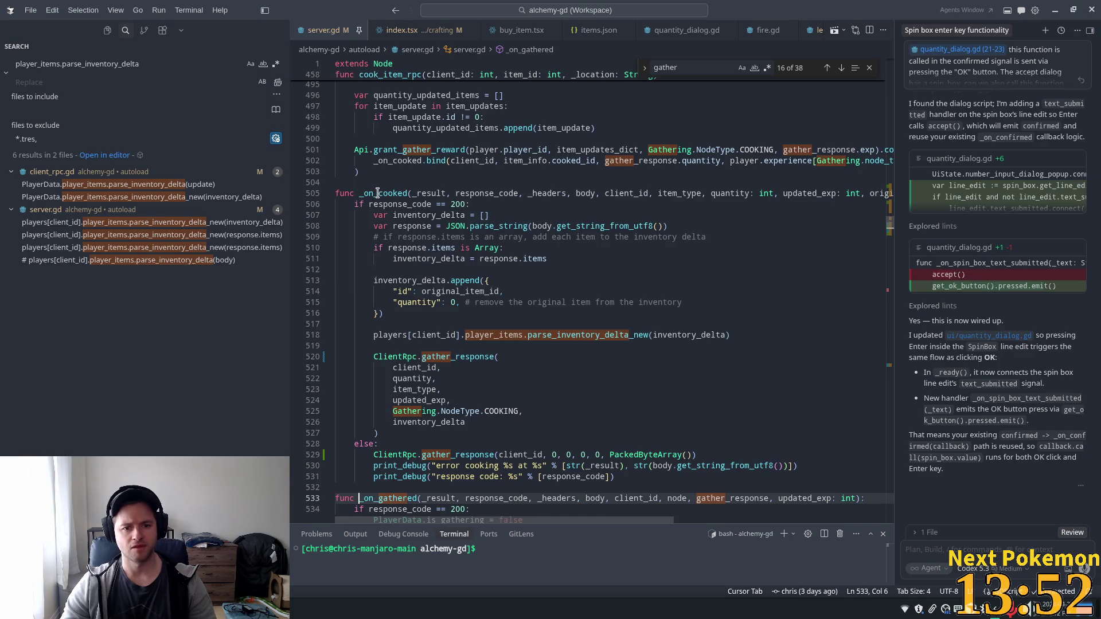
{"action": "double_click", "coordinate": [378, 192]}
{"action": "scroll", "coordinate": [492, 227], "scroll_direction": "up", "scroll_amount": 3}
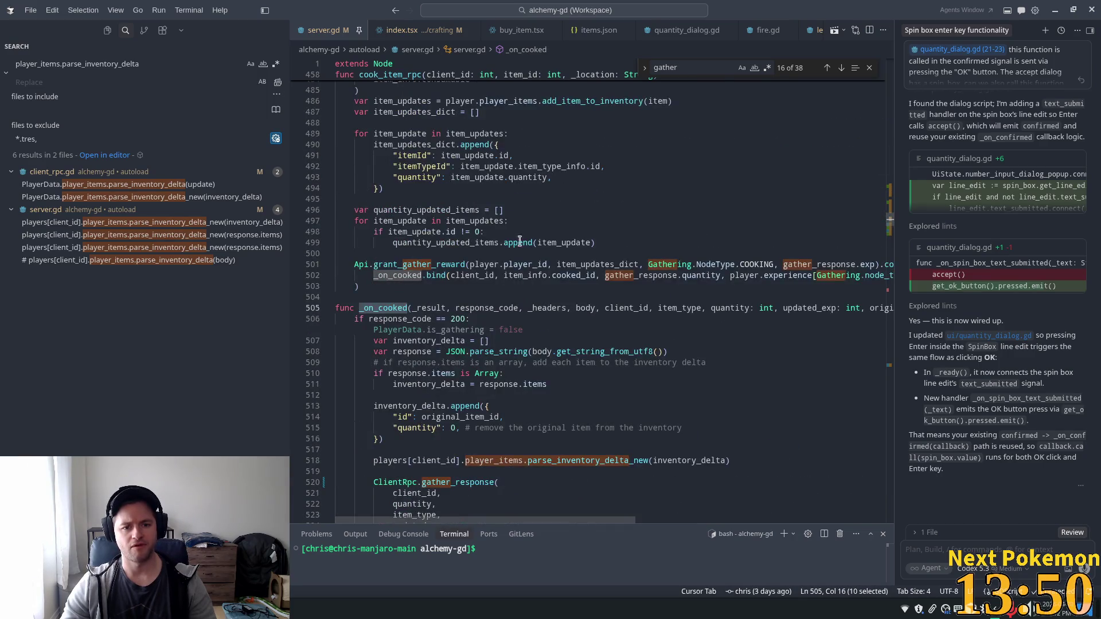
{"action": "scroll", "coordinate": [519, 241], "scroll_direction": "down", "scroll_amount": 3}
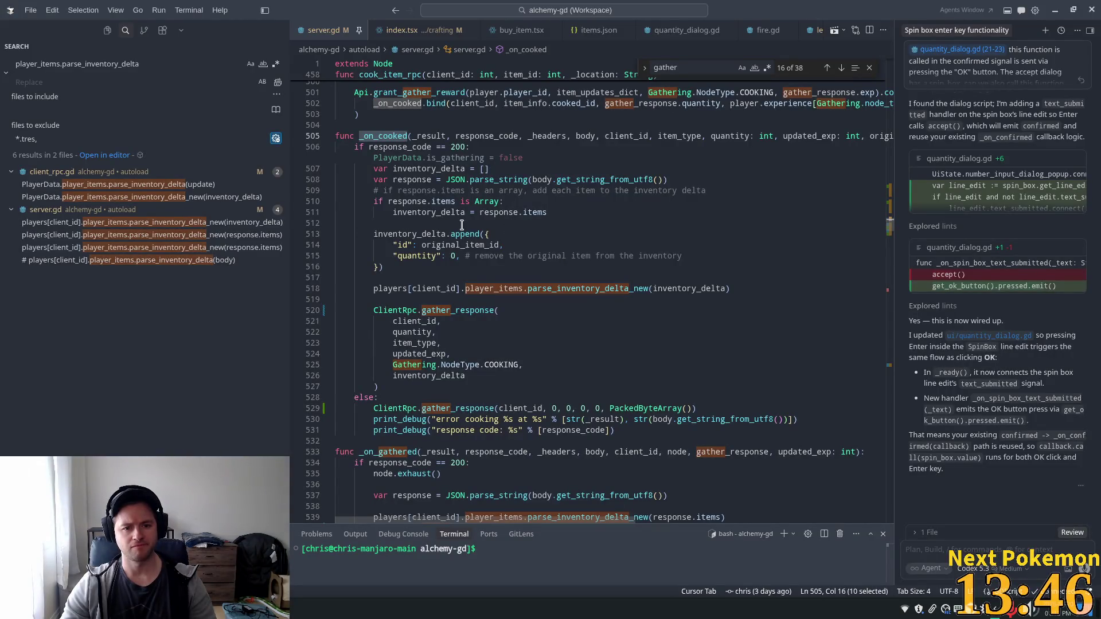
{"action": "scroll", "coordinate": [461, 225], "scroll_direction": "down", "scroll_amount": 3}
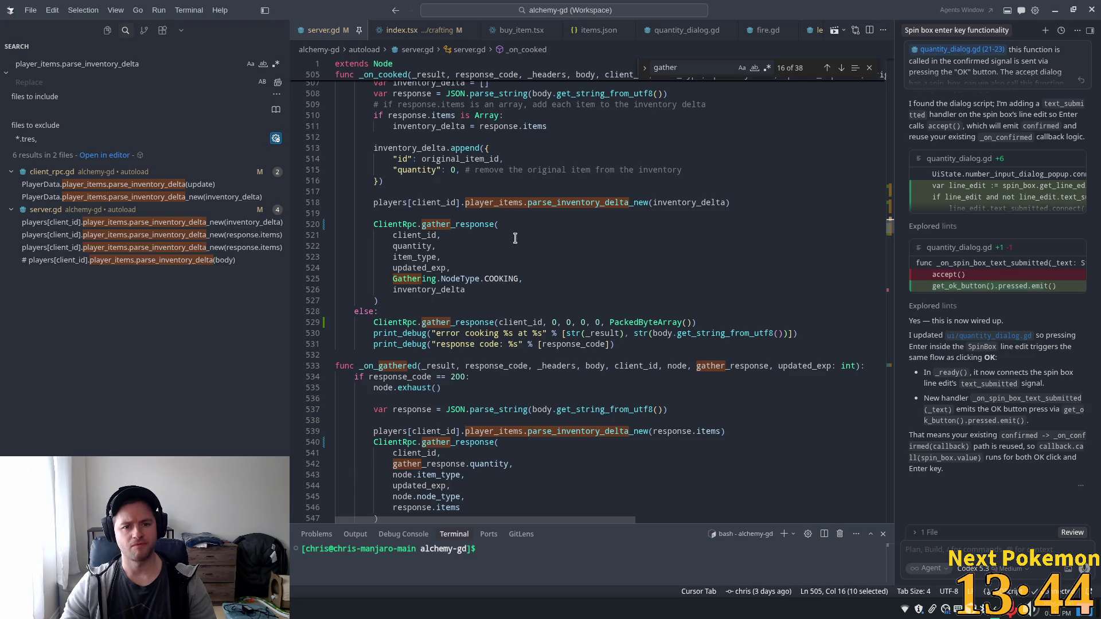
{"action": "left_click", "coordinate": [418, 148]}
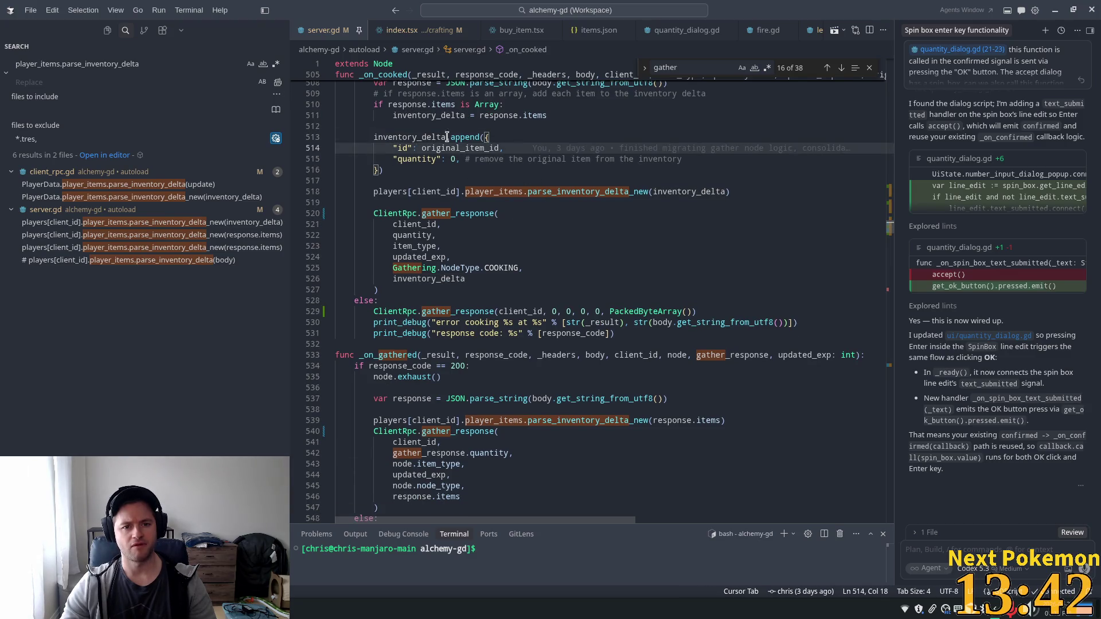
{"action": "left_click", "coordinate": [423, 158]}
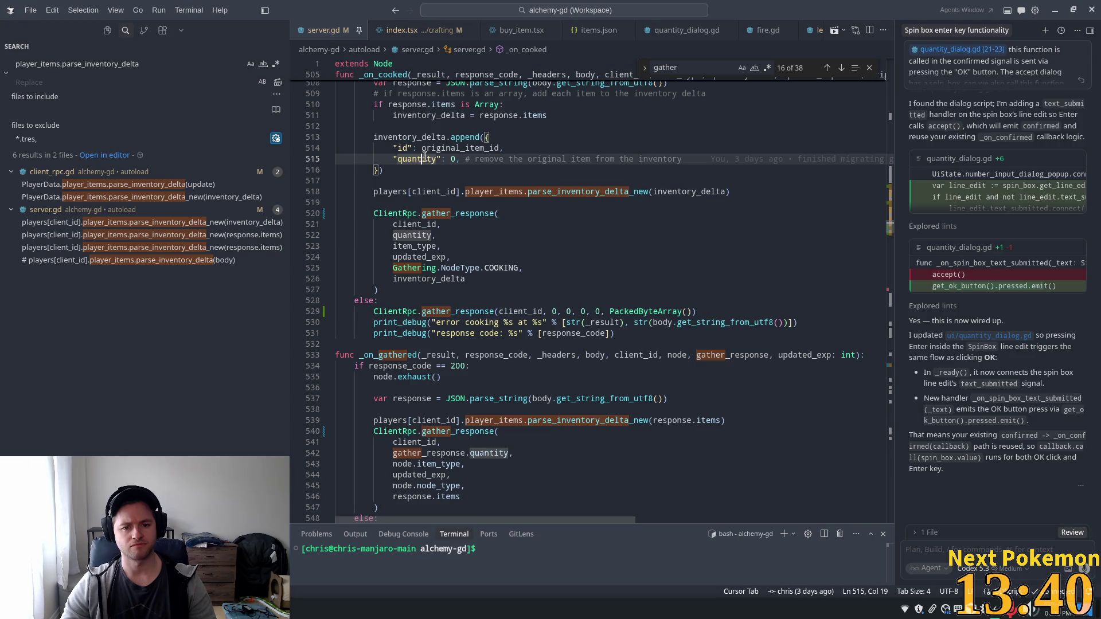
{"action": "scroll", "coordinate": [457, 196], "scroll_direction": "down", "scroll_amount": 1}
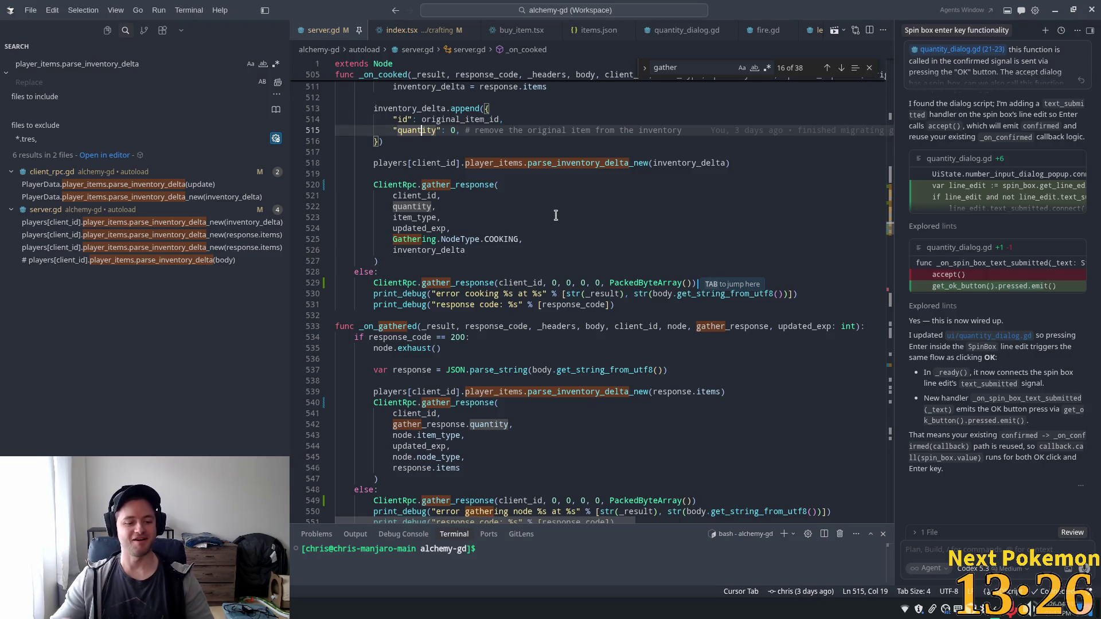
{"action": "scroll", "coordinate": [631, 295], "scroll_direction": "down", "scroll_amount": 3}
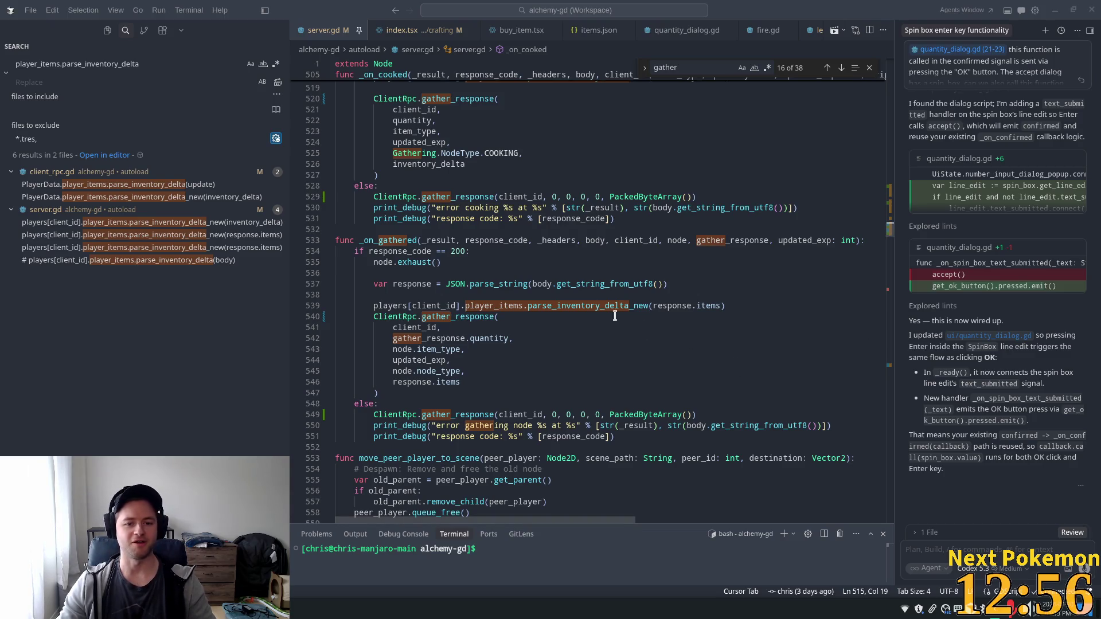
Check the item_type, node_type and response.items arguments of gather_response, then run Alchemy in Godot
{"action": "left_click", "coordinate": [715, 349]}
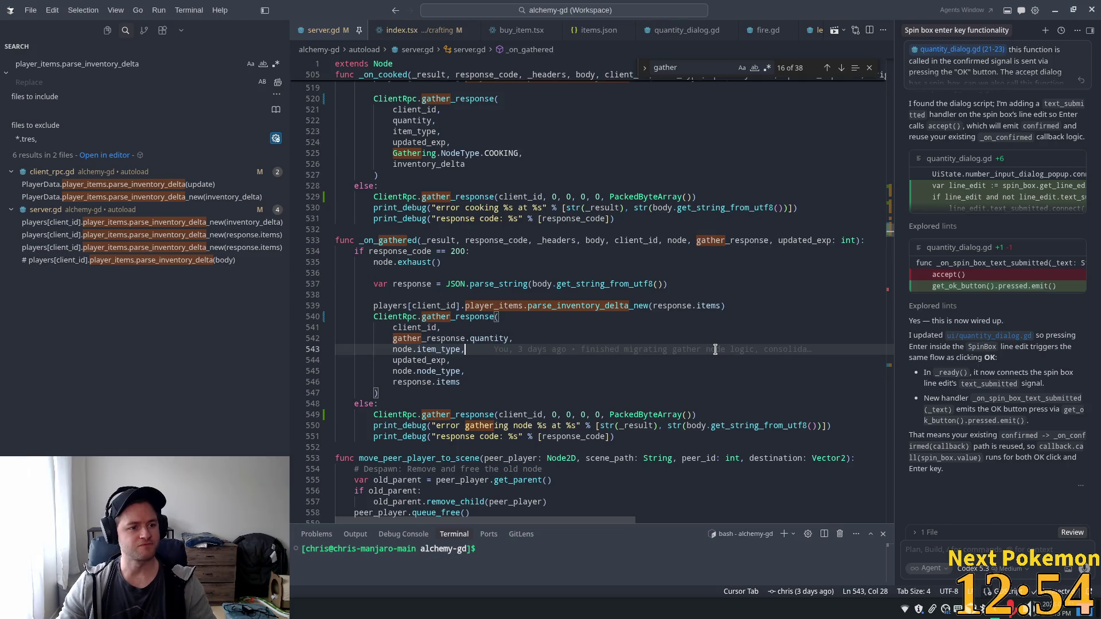
{"action": "mouse_move", "coordinate": [719, 345]}
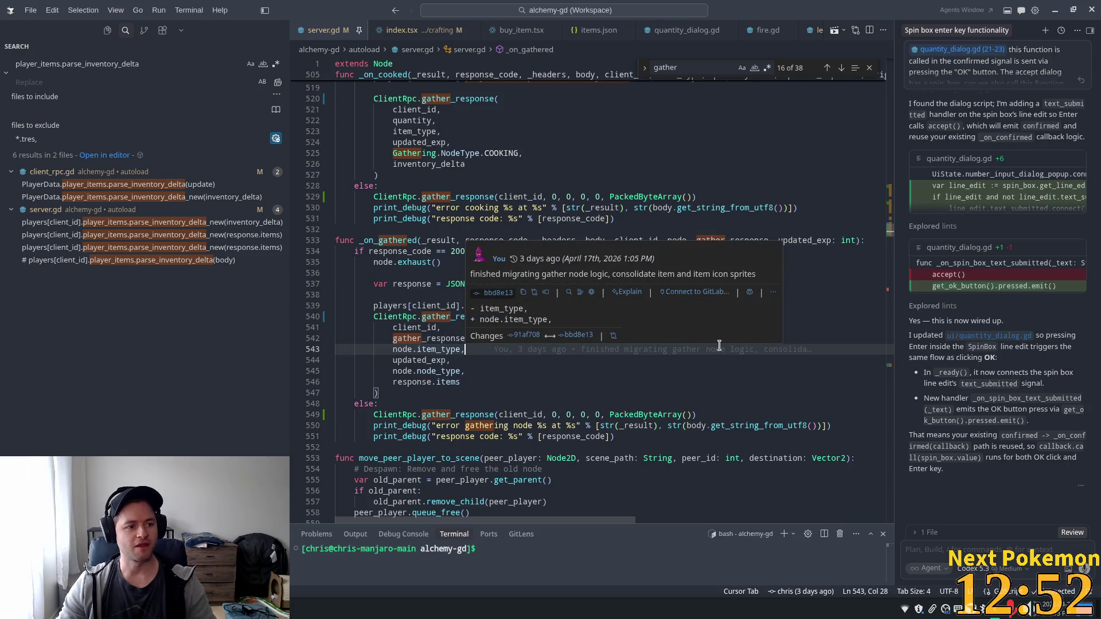
{"action": "left_click", "coordinate": [552, 382]}
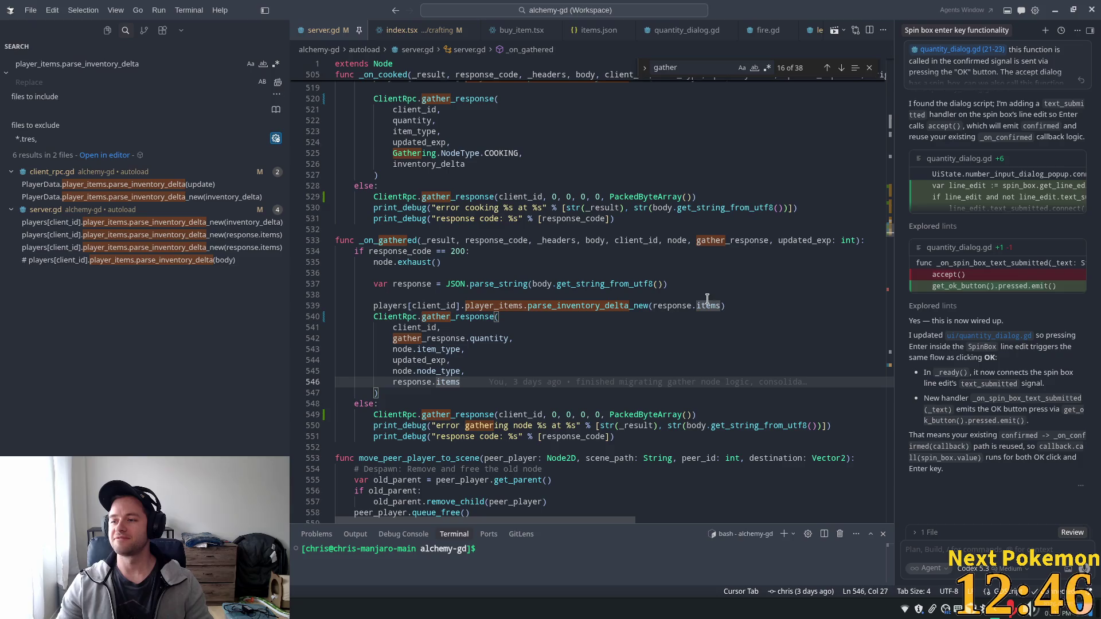
{"action": "key", "text": "Down"}
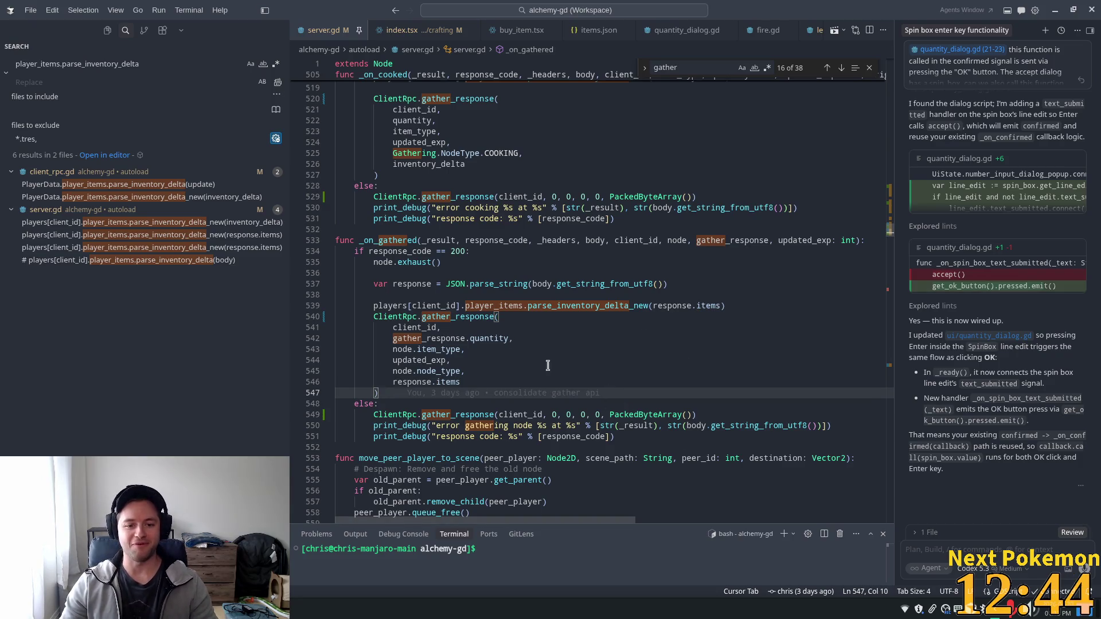
{"action": "scroll", "coordinate": [549, 154], "scroll_direction": "down", "scroll_amount": 2}
{"action": "left_click", "coordinate": [603, 297]}
{"action": "scroll", "coordinate": [528, 284], "scroll_direction": "down", "scroll_amount": 2}
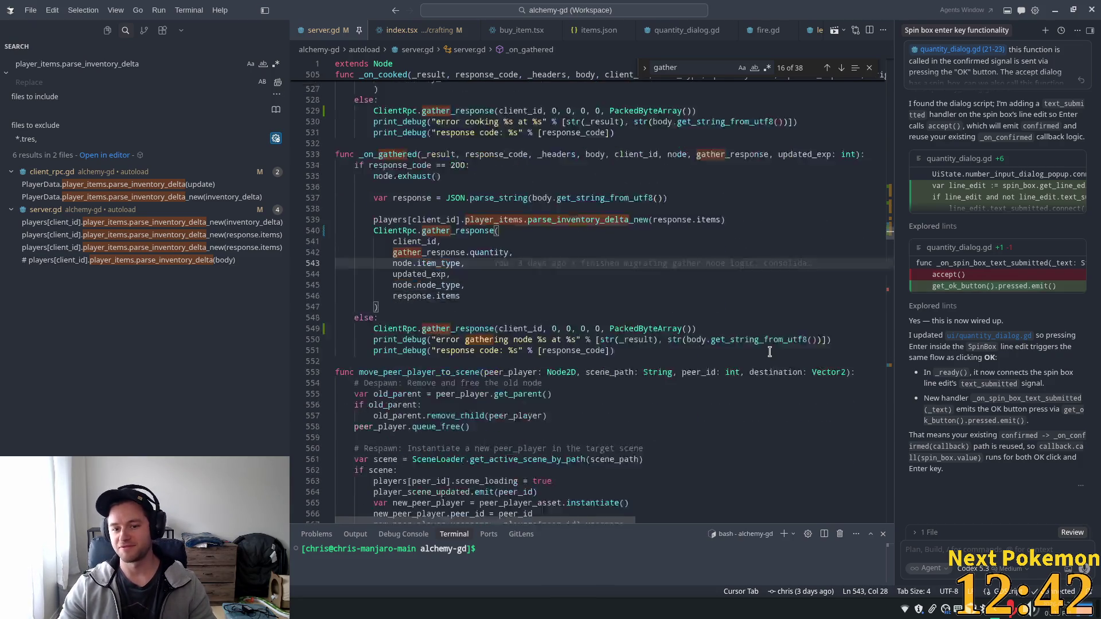
{"action": "left_click", "coordinate": [528, 283]}
{"action": "left_click", "coordinate": [583, 260]}
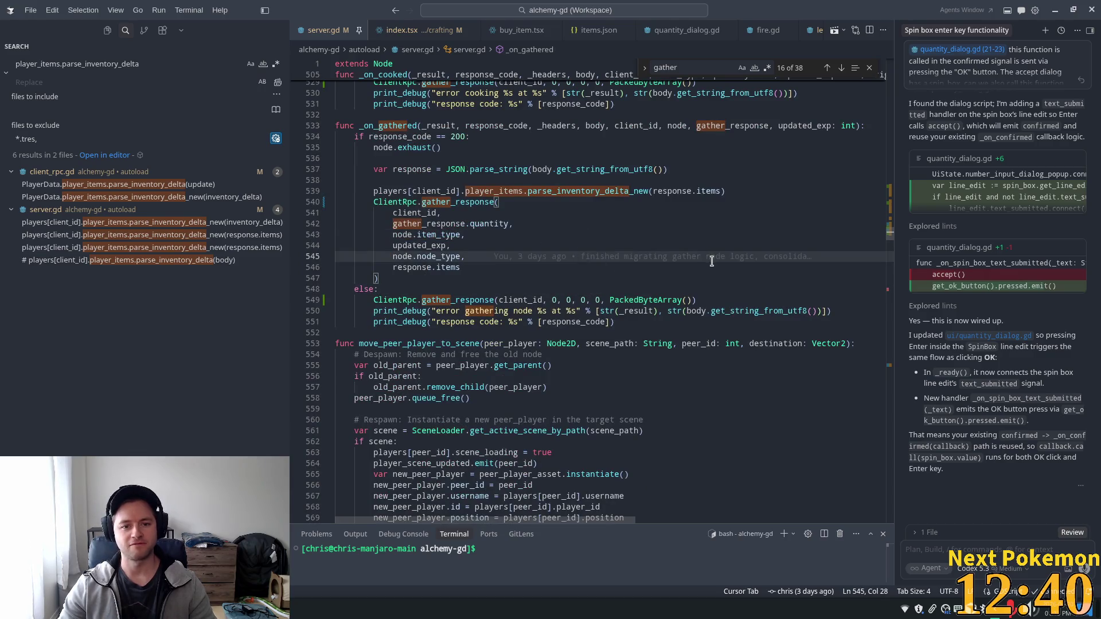
{"action": "left_click", "coordinate": [560, 269]}
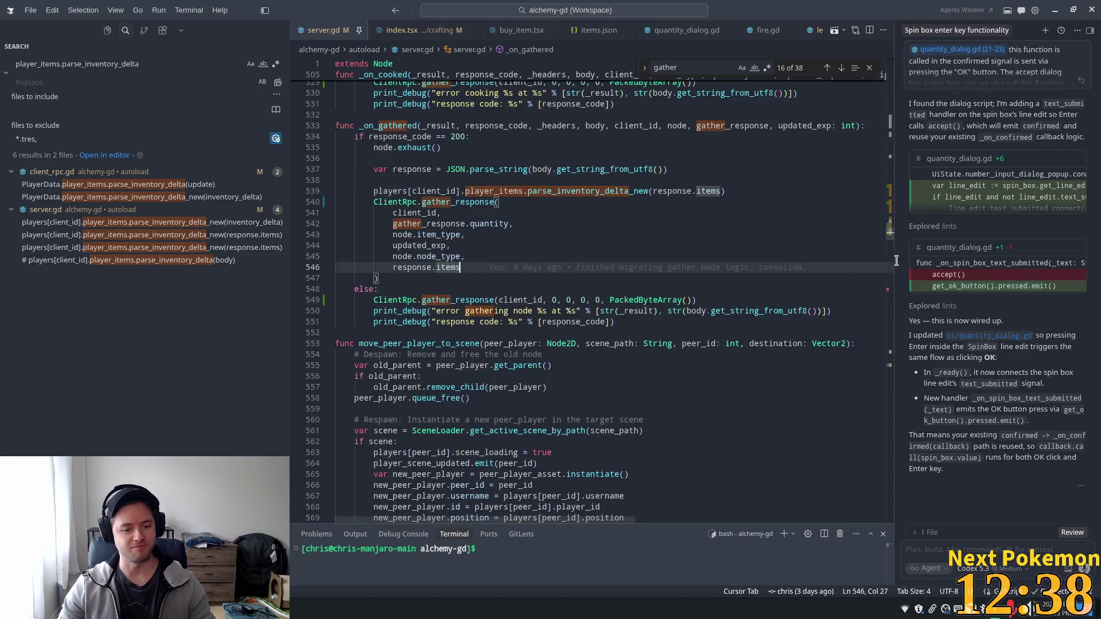
{"action": "key", "text": "alt+Tab"}
{"action": "left_click", "coordinate": [961, 29]}
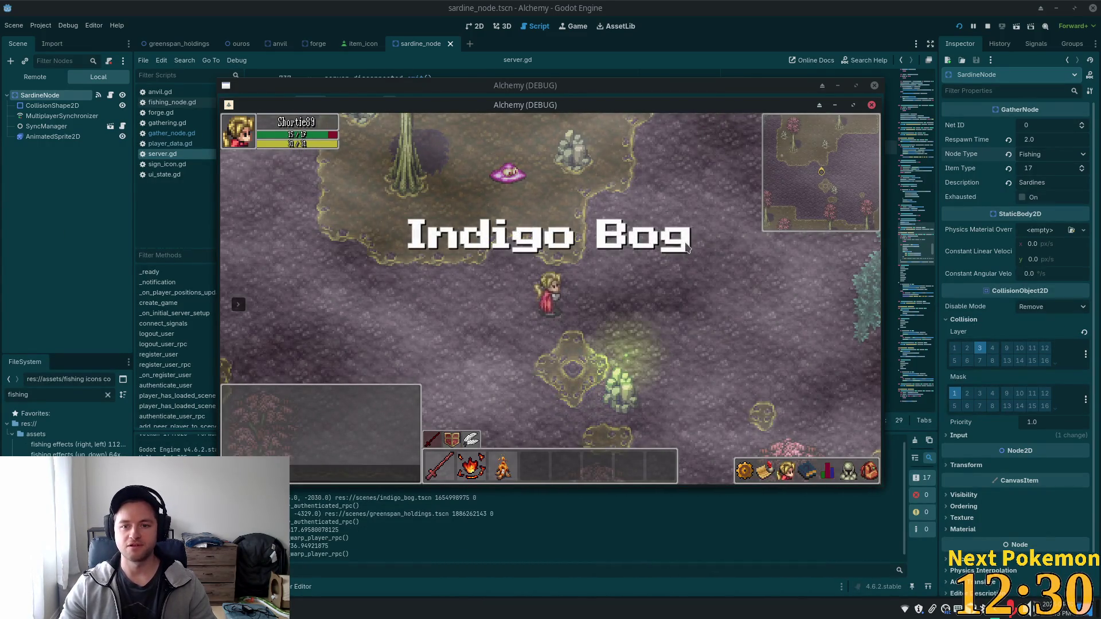
Walk the first player's character left, down and up through Indigo Bog toward a Bog Slime
{"action": "key", "text": "Left"}
{"action": "left_click_drag", "start_coordinate": [466, 108], "coordinate": [432, 116]}
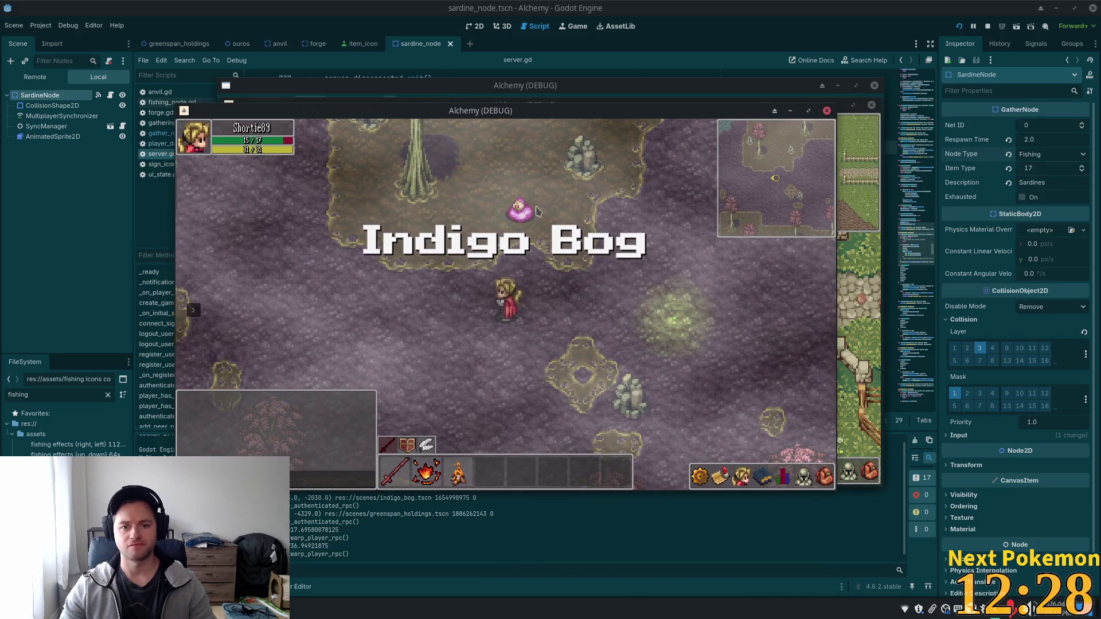
{"action": "key", "text": "Left"}
{"action": "key", "text": "Down"}
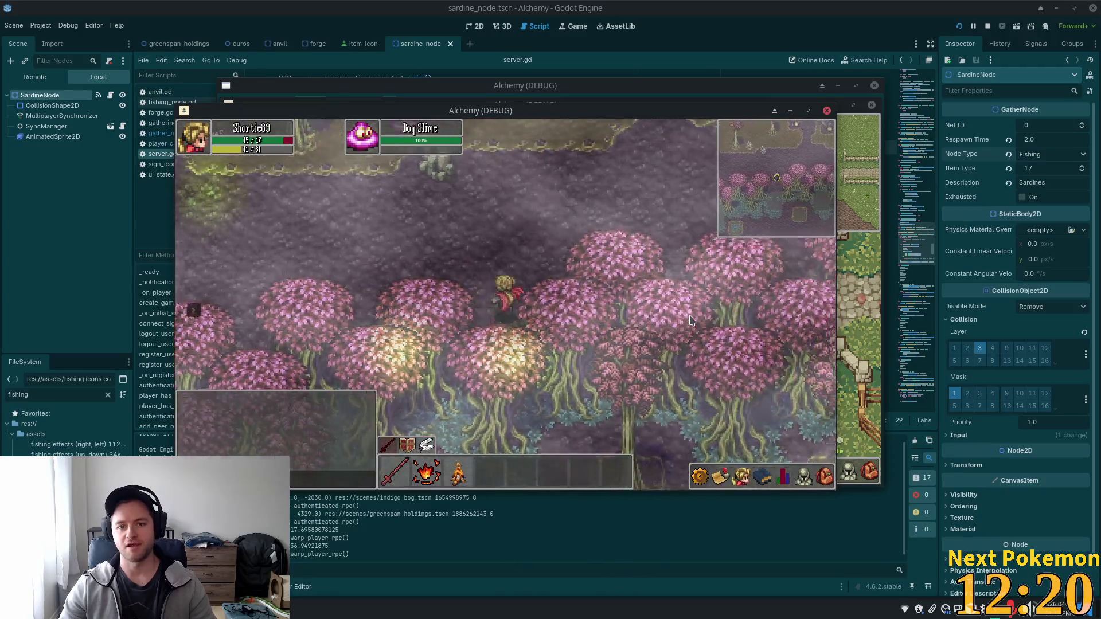
{"action": "key", "text": "Up"}
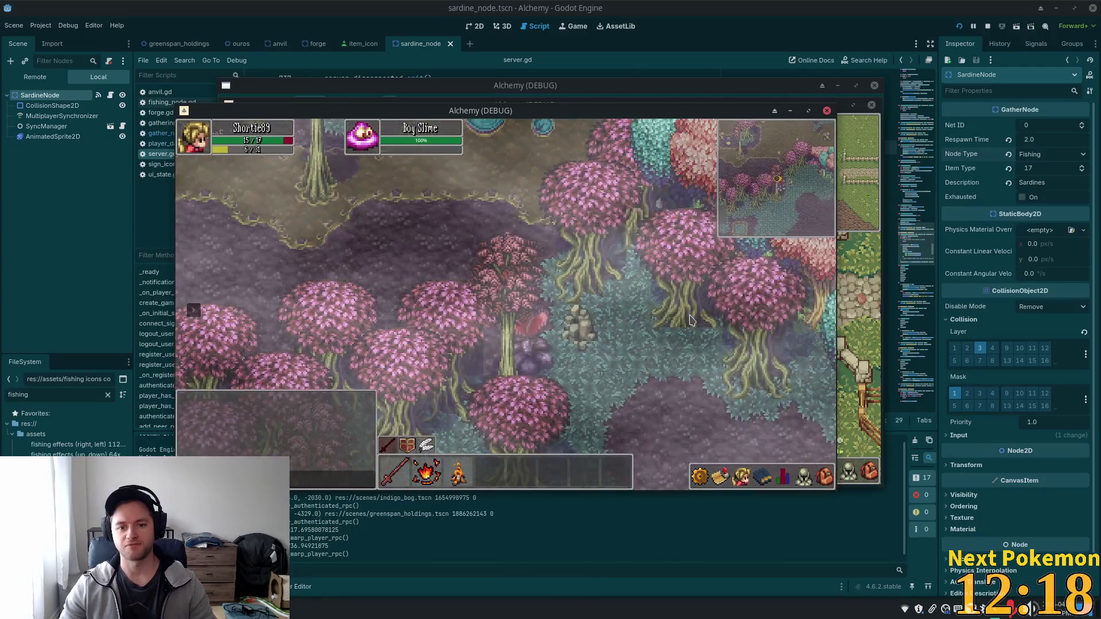
Move the first game window aside, focus the second Alchemy client, and travel it to Ouros
{"action": "left_click_drag", "start_coordinate": [582, 117], "coordinate": [407, 137]}
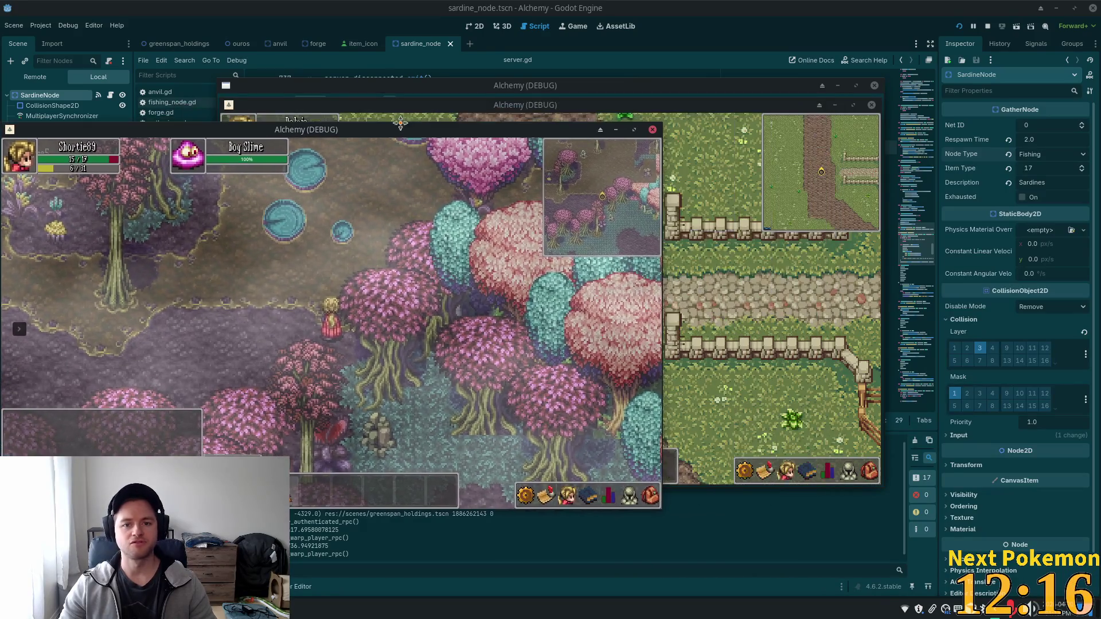
{"action": "left_click", "coordinate": [676, 310]}
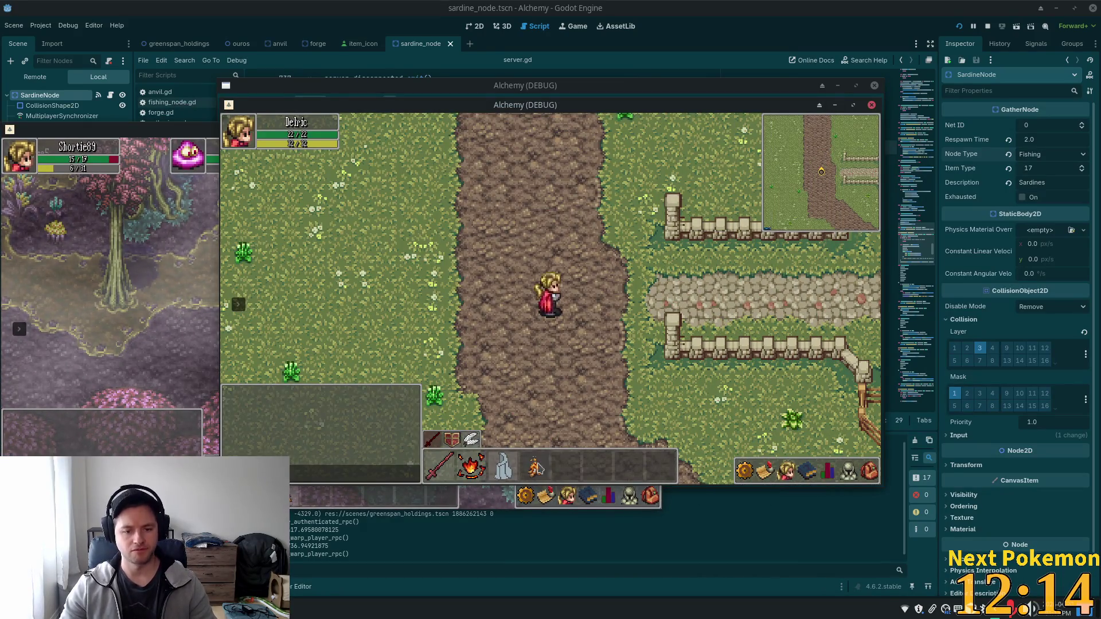
{"action": "key", "text": "Left"}
{"action": "left_click", "coordinate": [239, 304]}
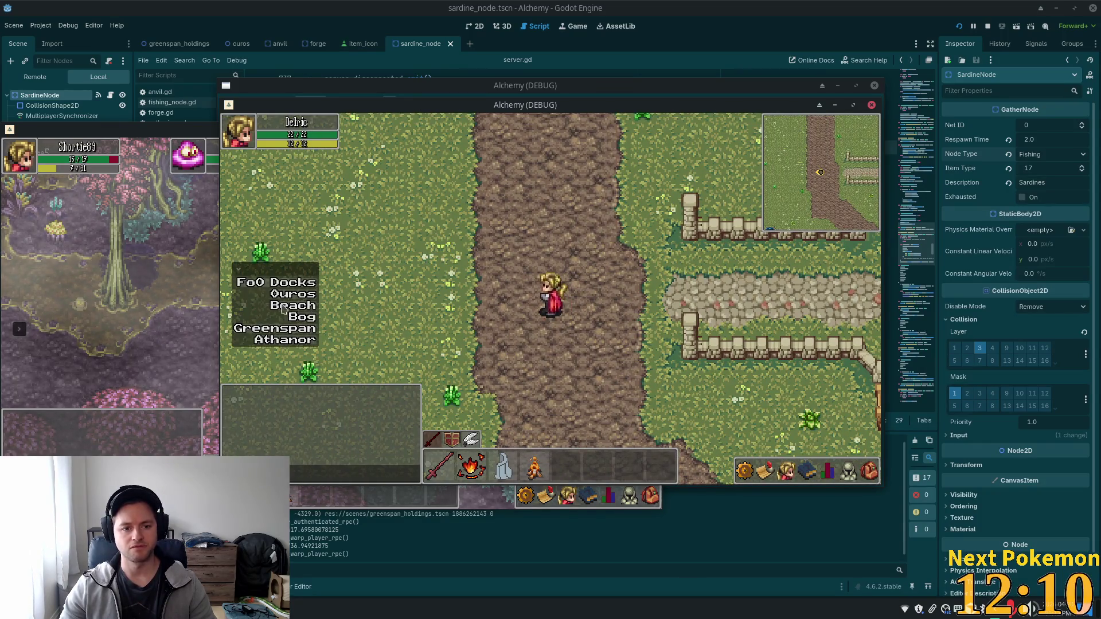
{"action": "left_click", "coordinate": [308, 298]}
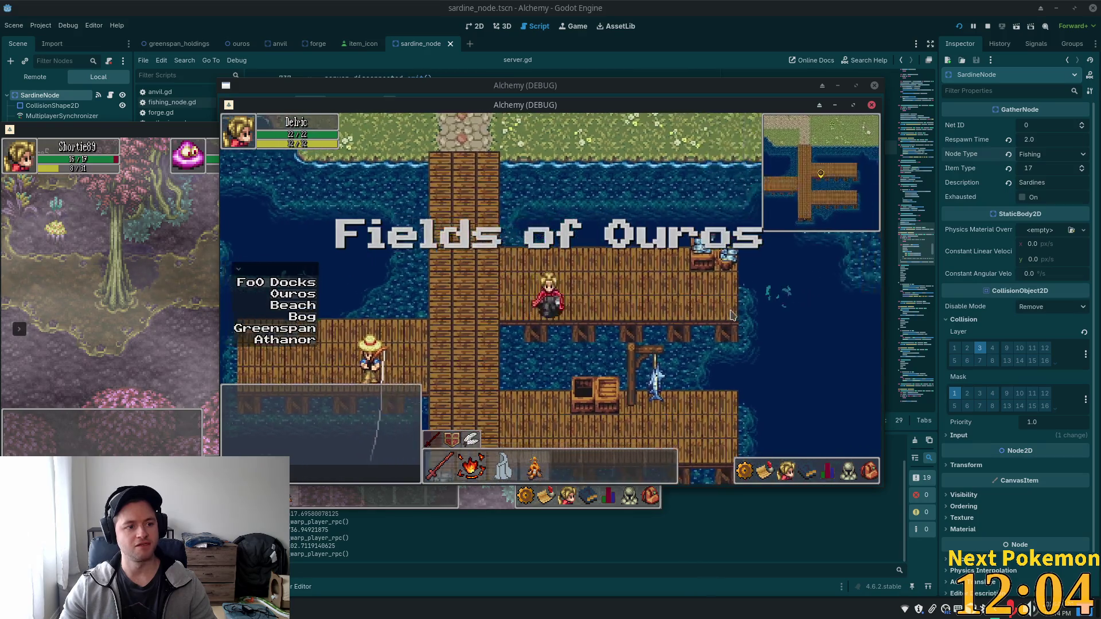
Check the Sardines in the inventory, then walk off the dock and chop the Maple Tree
{"action": "key", "text": "Right"}
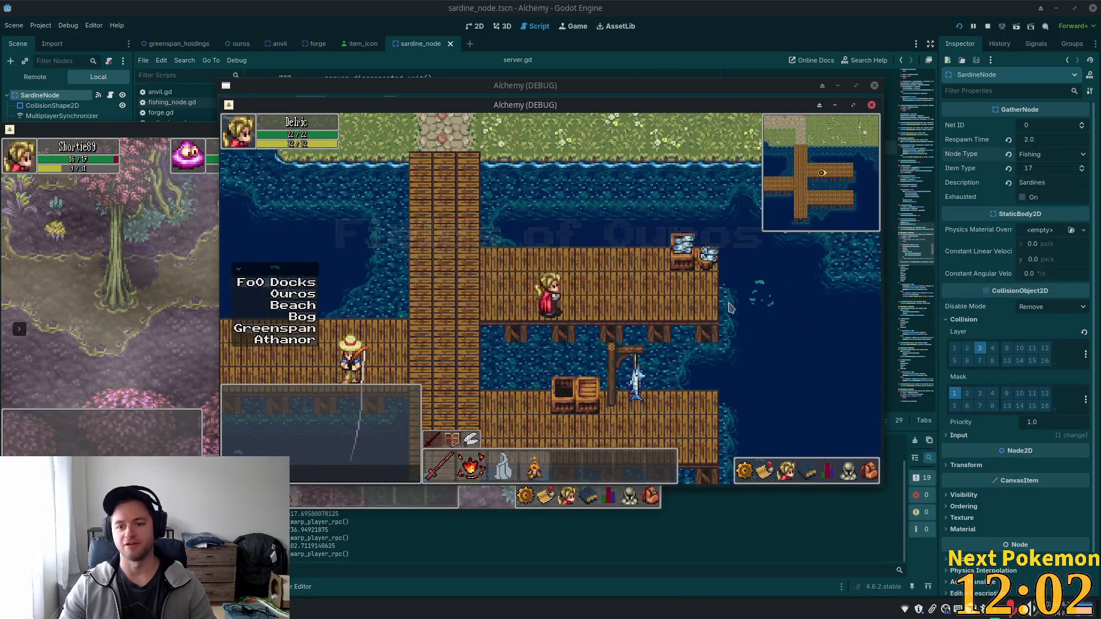
{"action": "left_click", "coordinate": [868, 473]}
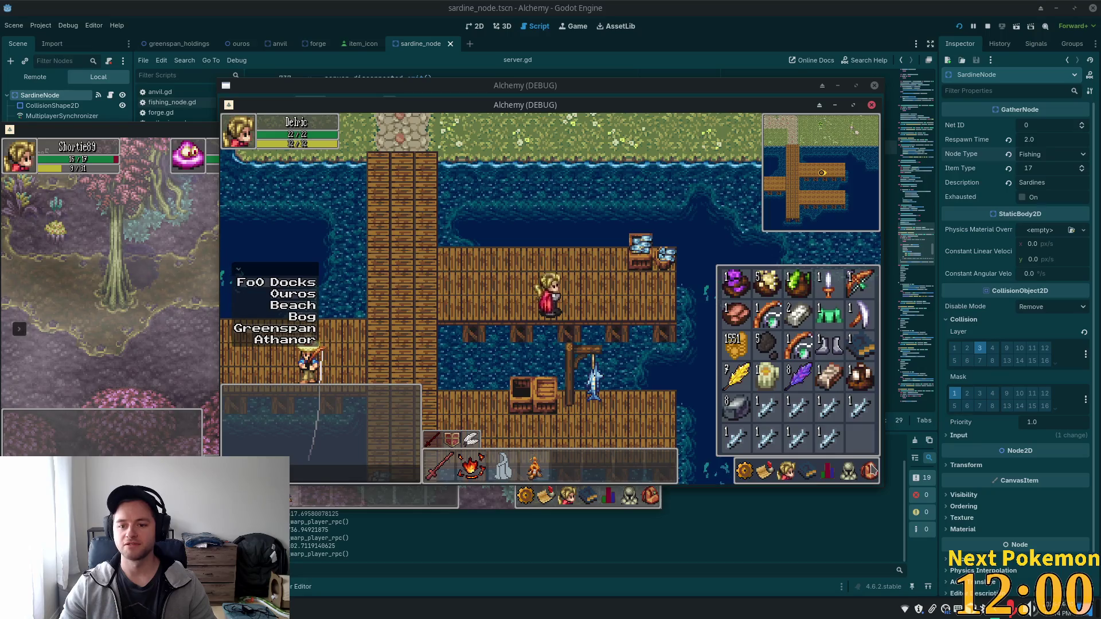
{"action": "right_click", "coordinate": [829, 441]}
{"action": "key", "text": "Up"}
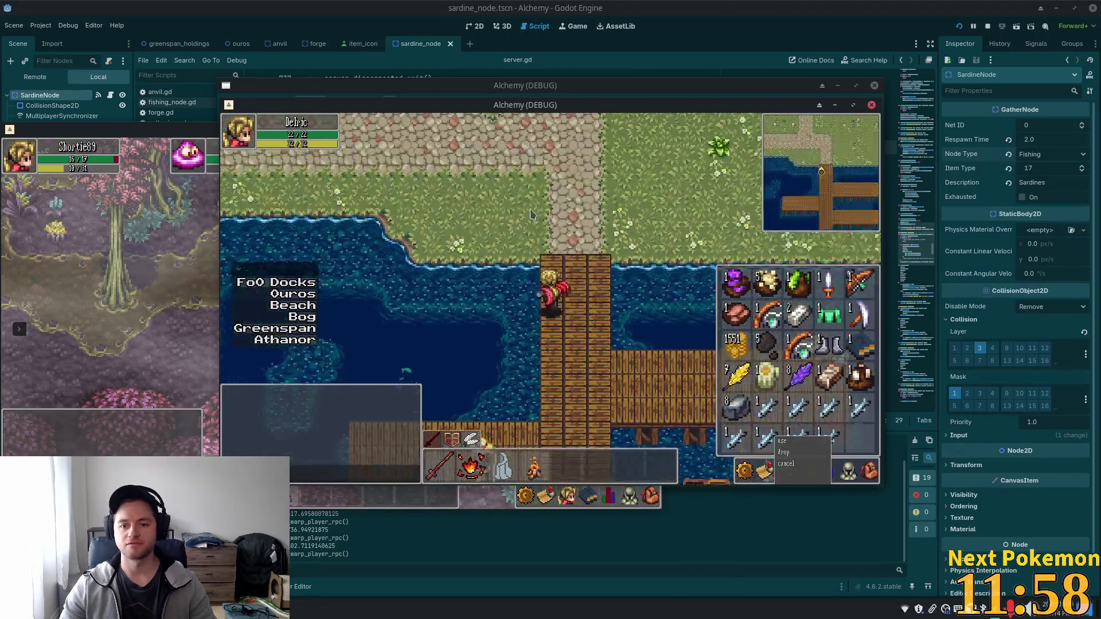
{"action": "key", "text": "Left"}
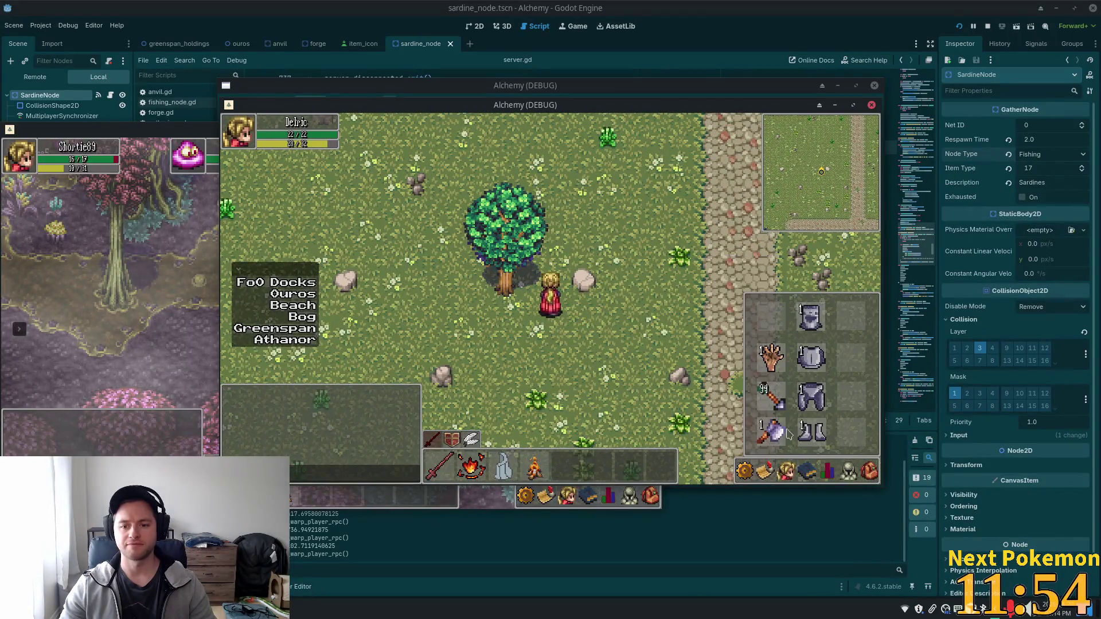
{"action": "left_click", "coordinate": [531, 314]}
Build a campfire from the Wood and cook three portions of Sardines on it
{"action": "key", "text": "Right"}
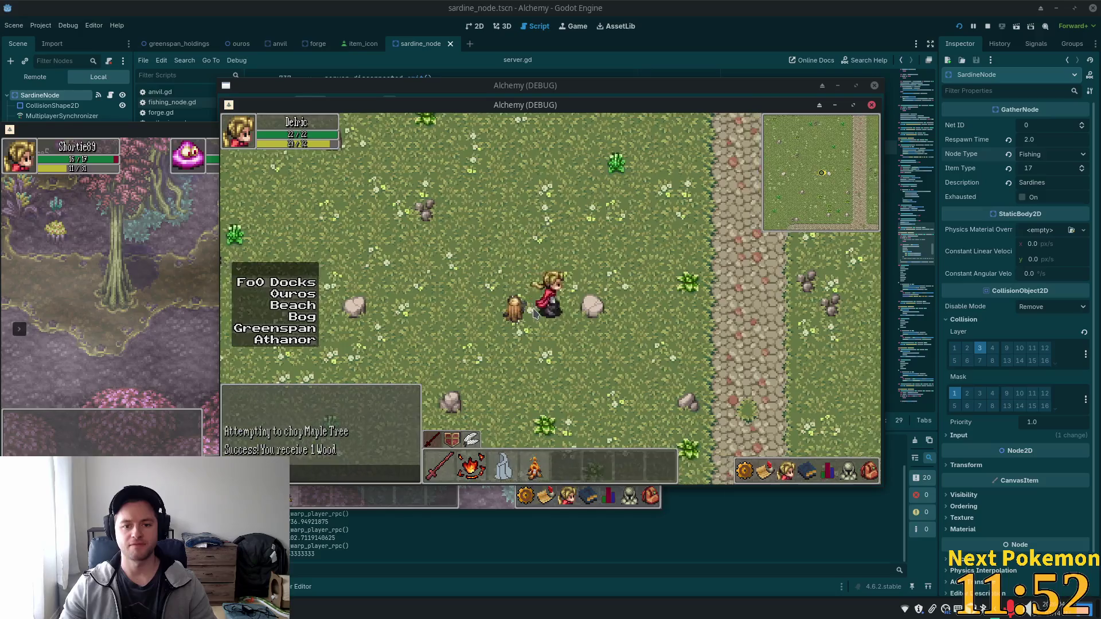
{"action": "left_click", "coordinate": [869, 471]}
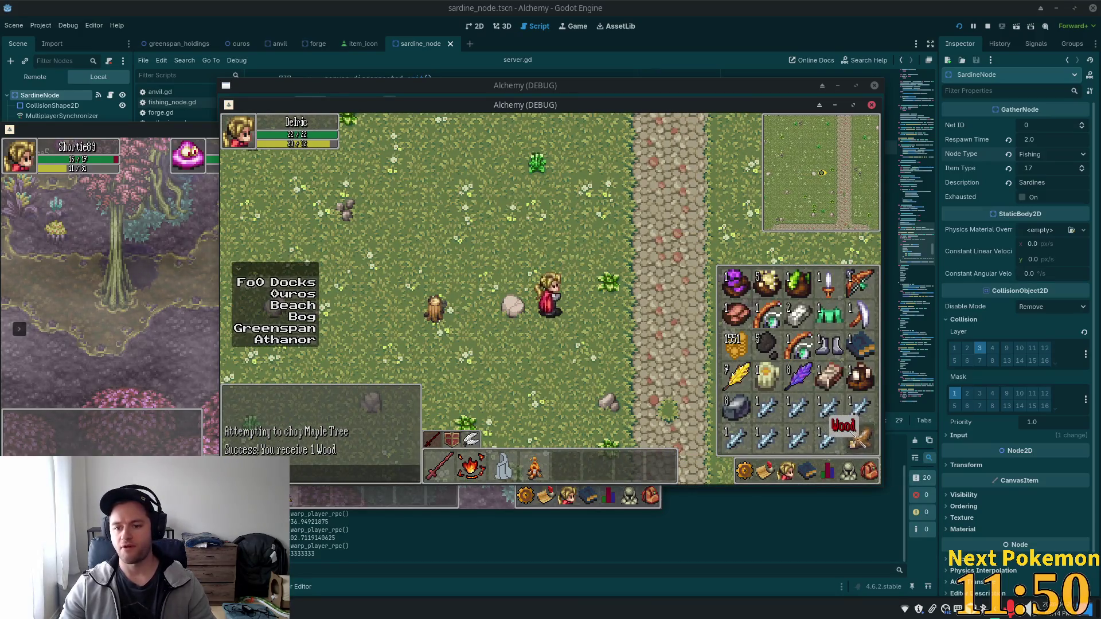
{"action": "left_click", "coordinate": [858, 438]}
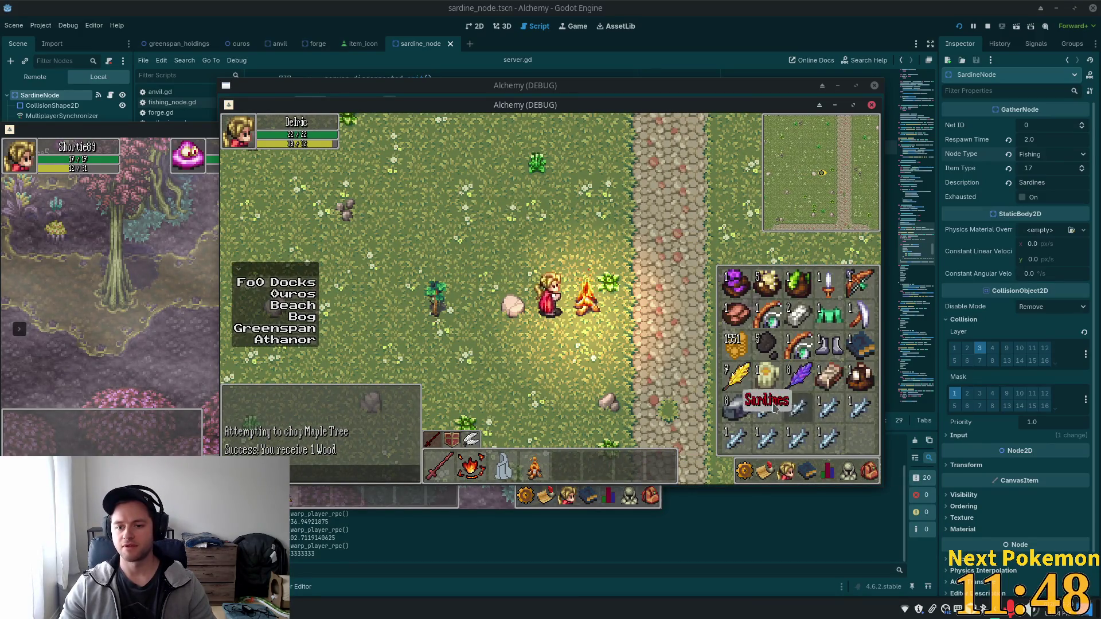
{"action": "left_click", "coordinate": [777, 396]}
{"action": "key", "text": "i"}
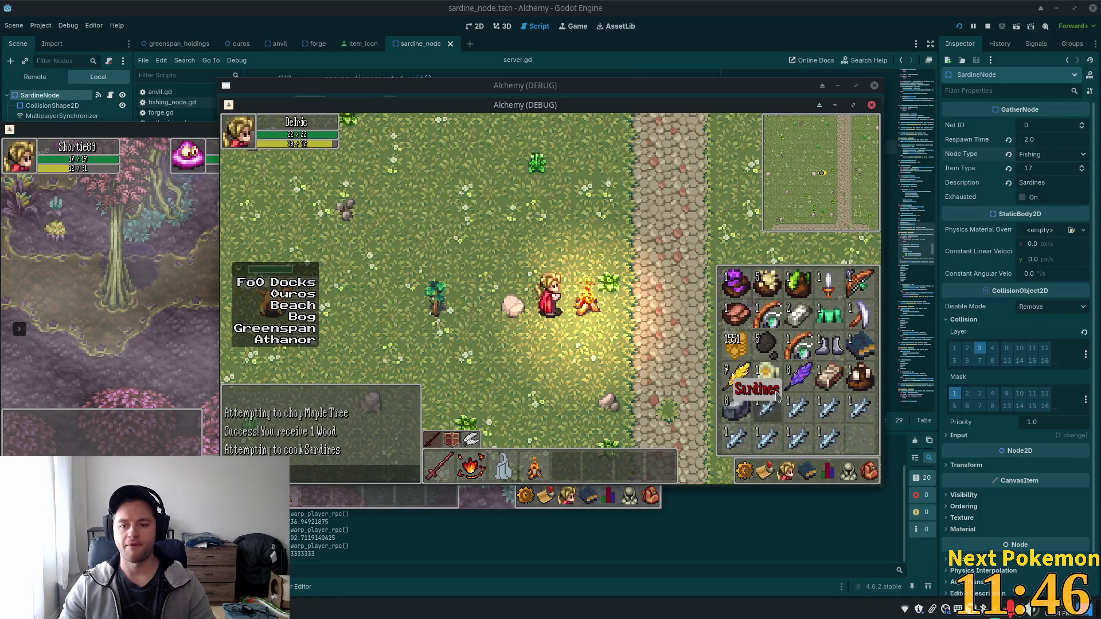
{"action": "left_click", "coordinate": [767, 407]}
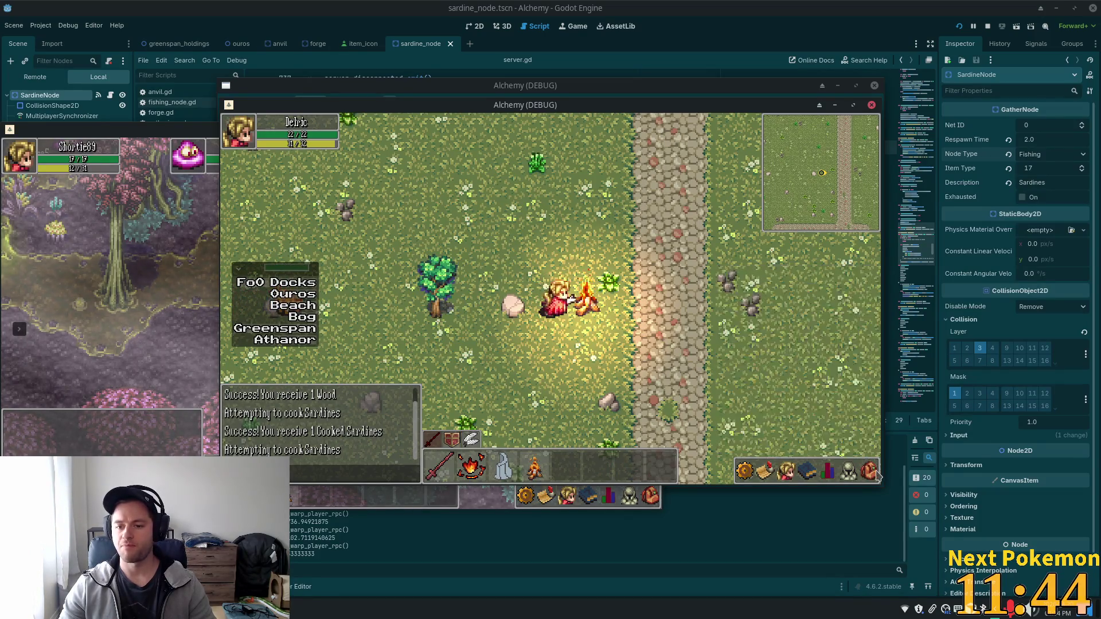
{"action": "key", "text": "e"}
{"action": "key", "text": "i"}
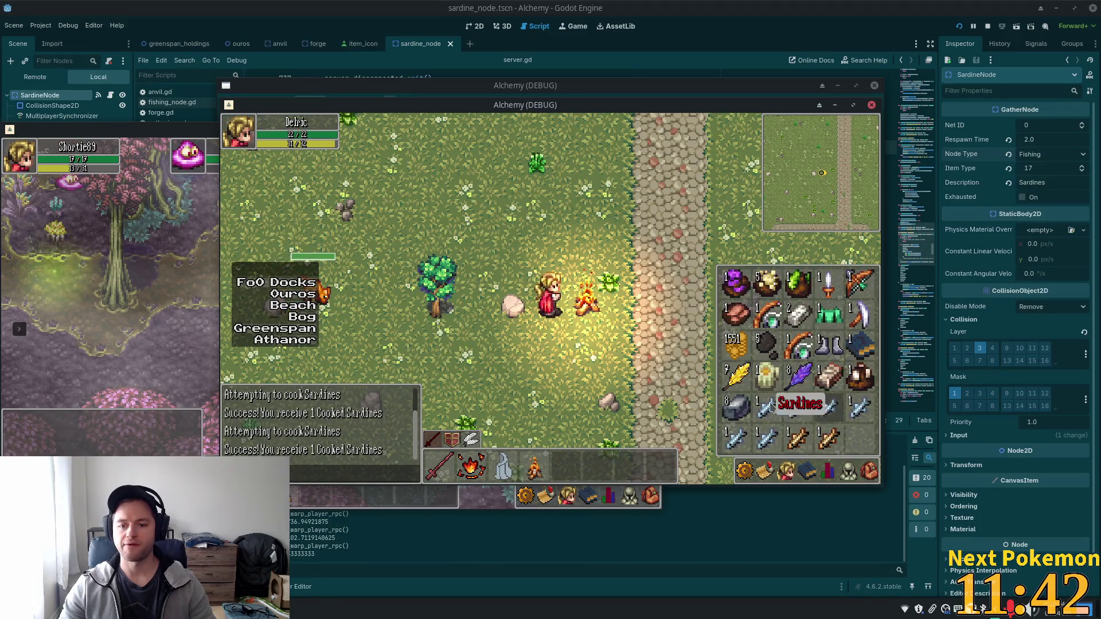
{"action": "left_click", "coordinate": [832, 424]}
Walk down the Ouros dock onto the side pier and cast twice at the ripples for Sardines
{"action": "key", "text": "s"}
{"action": "key", "text": "d"}
{"action": "key", "text": "i"}
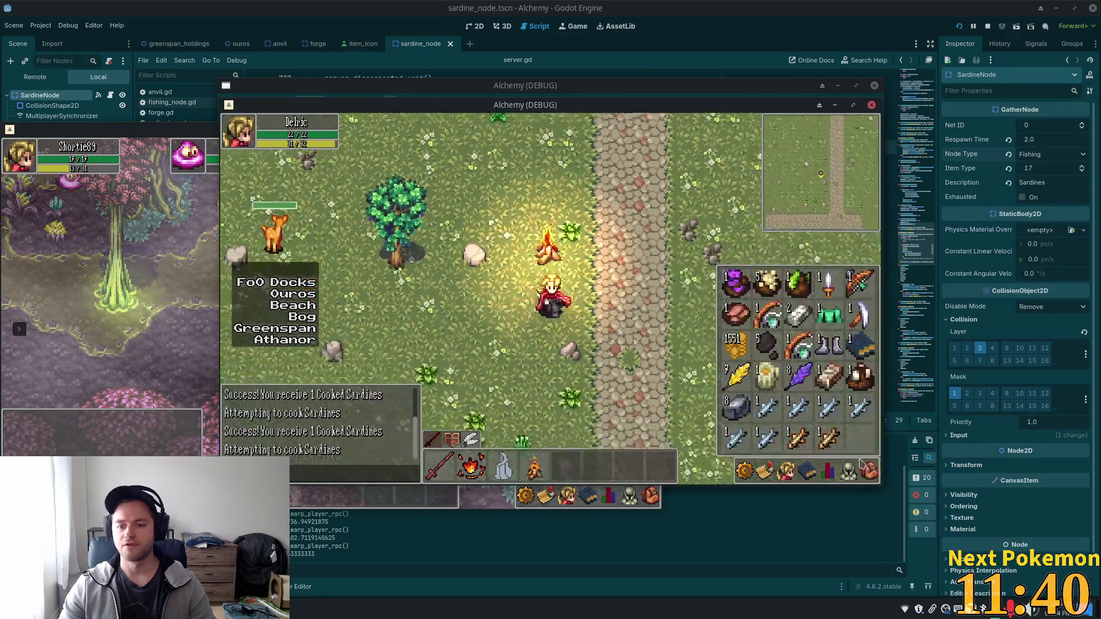
{"action": "key", "text": "e"}
{"action": "key", "text": "e"}
{"action": "key", "text": "i"}
{"action": "key", "text": "s"}
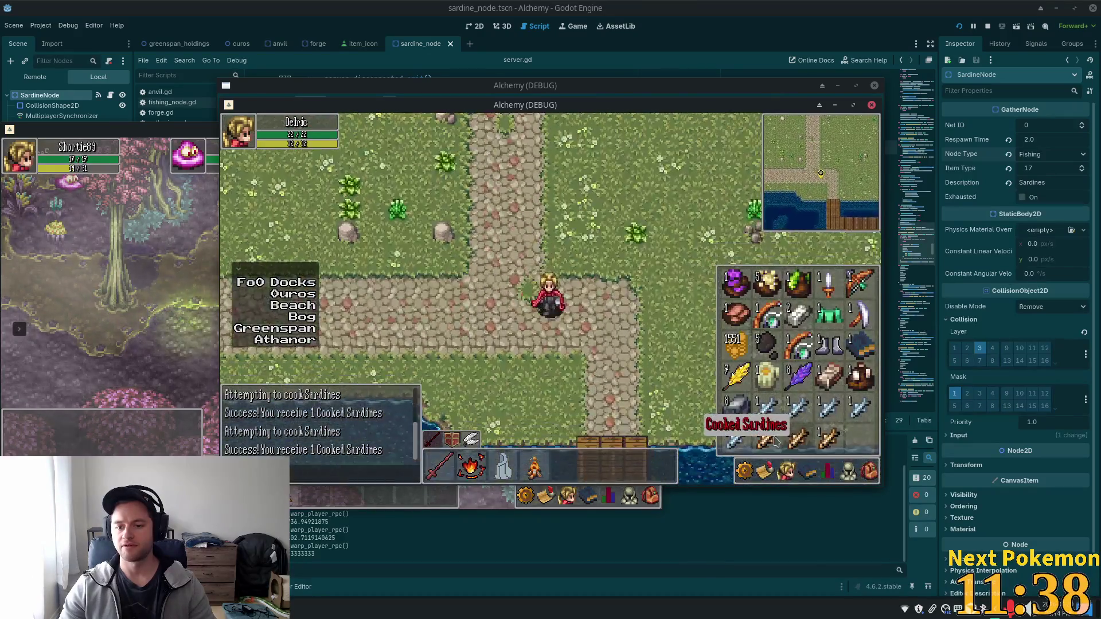
{"action": "key", "text": "s"}
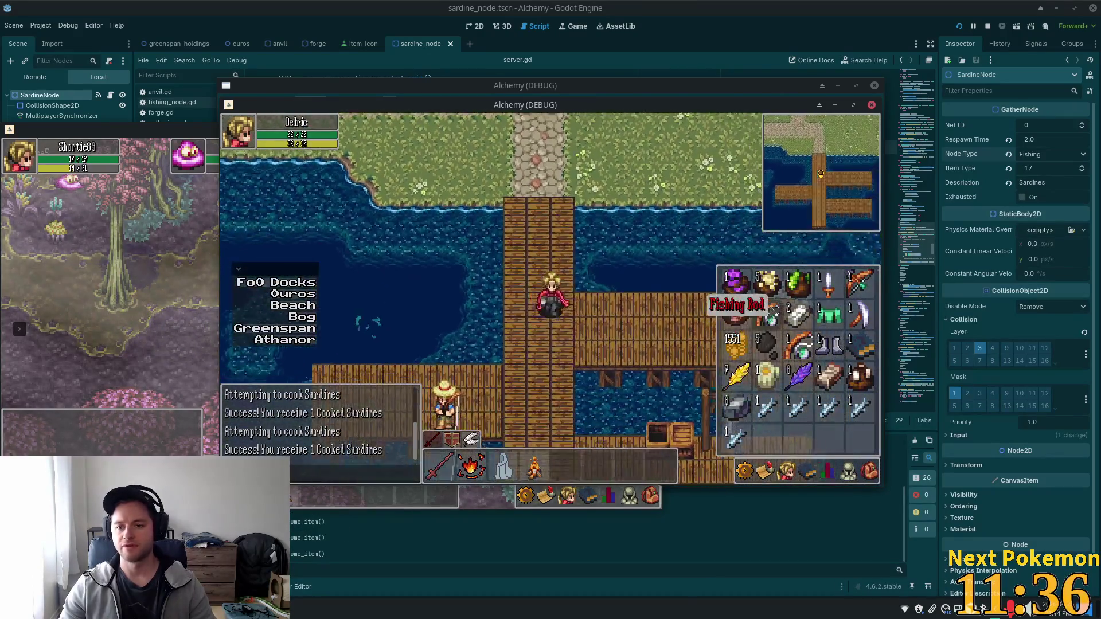
{"action": "key", "text": "d"}
{"action": "key", "text": "i"}
{"action": "key", "text": "d"}
{"action": "left_click", "coordinate": [638, 312]}
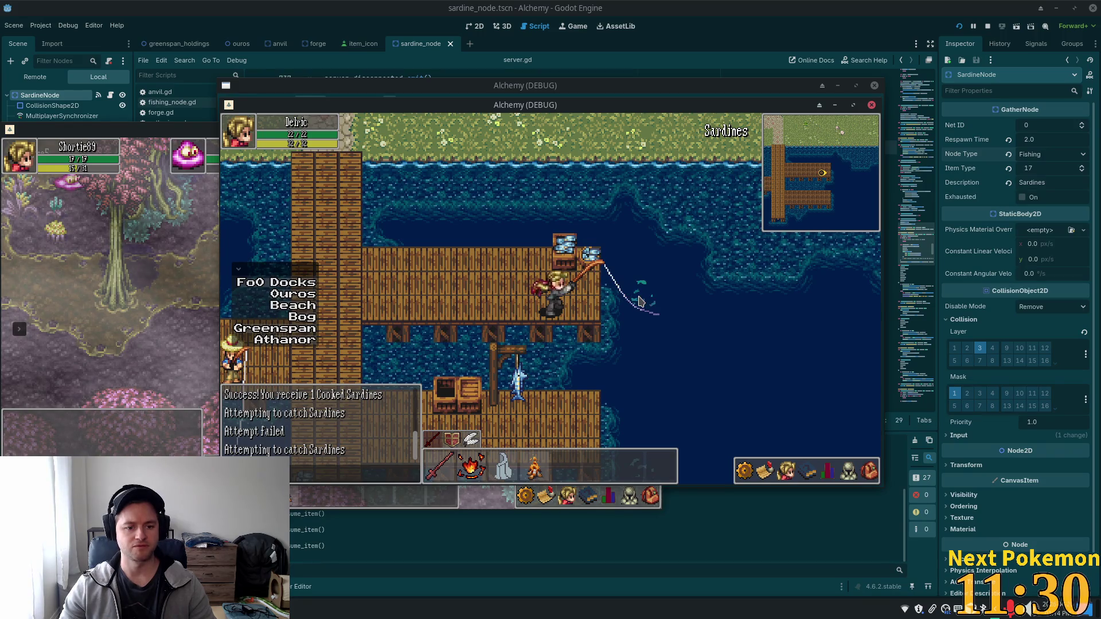
{"action": "left_click", "coordinate": [641, 302]}
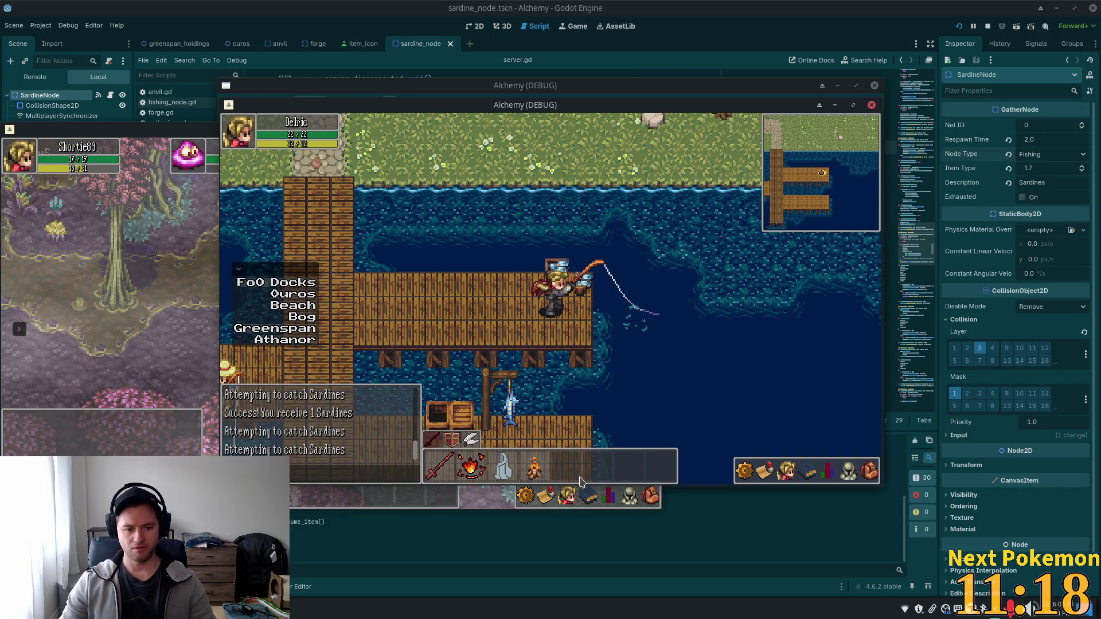
Check the catch, walk off the dock across the field, and chop the Maple Tree
{"action": "key", "text": "a"}
{"action": "key", "text": "i"}
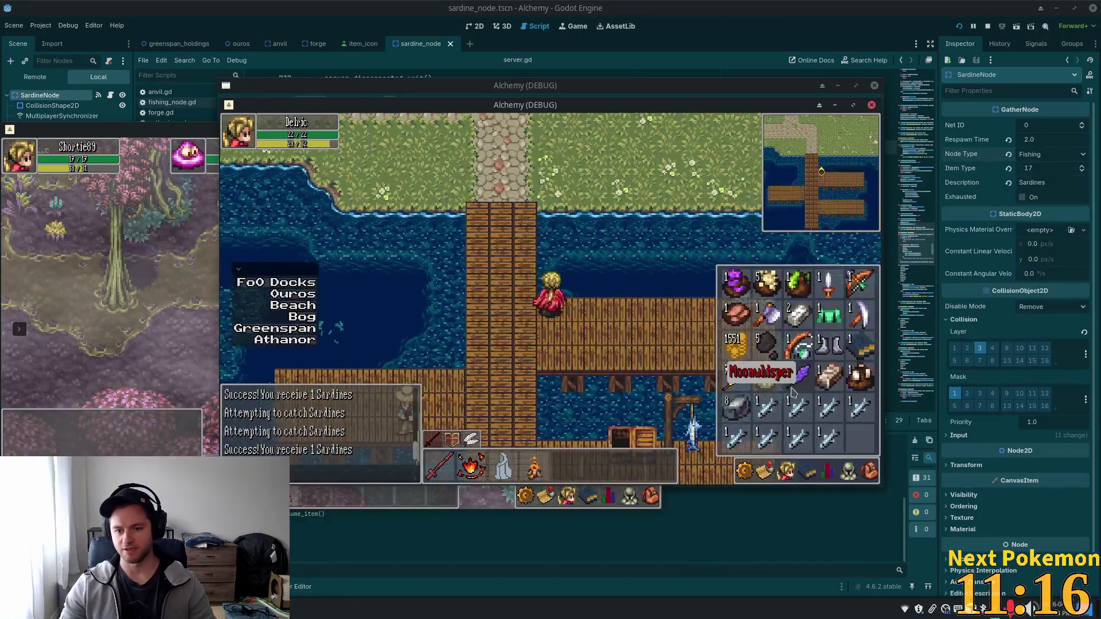
{"action": "key", "text": "w"}
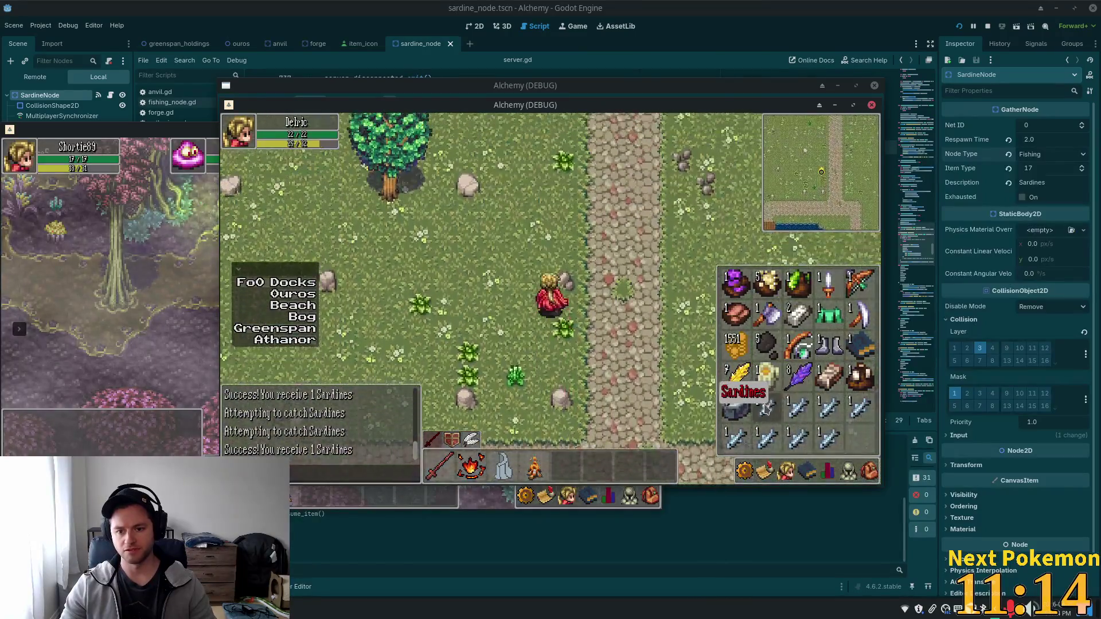
{"action": "key", "text": "a"}
{"action": "key", "text": "i"}
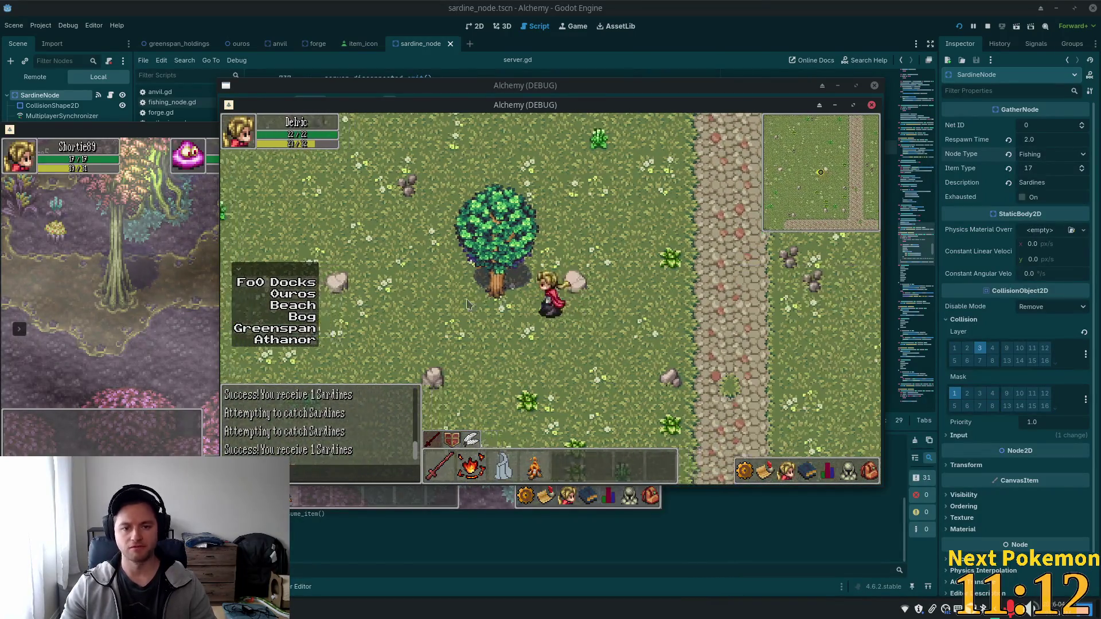
{"action": "key", "text": "a"}
{"action": "left_click", "coordinate": [527, 316]}
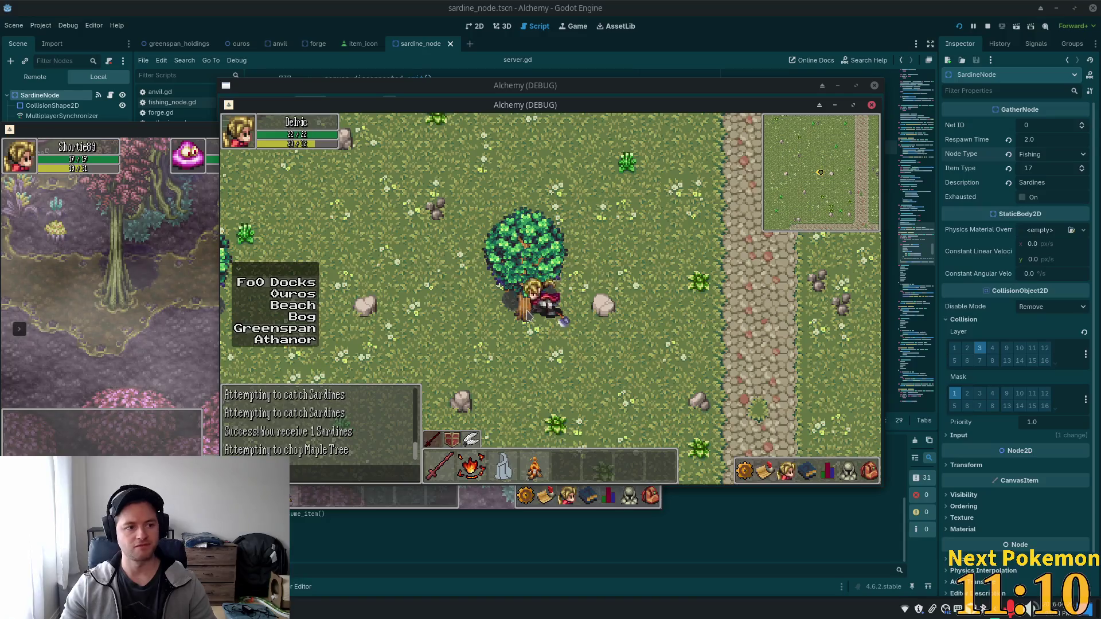
Light a campfire with the Wood and cook the first few Sardines on it
{"action": "key", "text": "d"}
{"action": "left_click", "coordinate": [867, 470]}
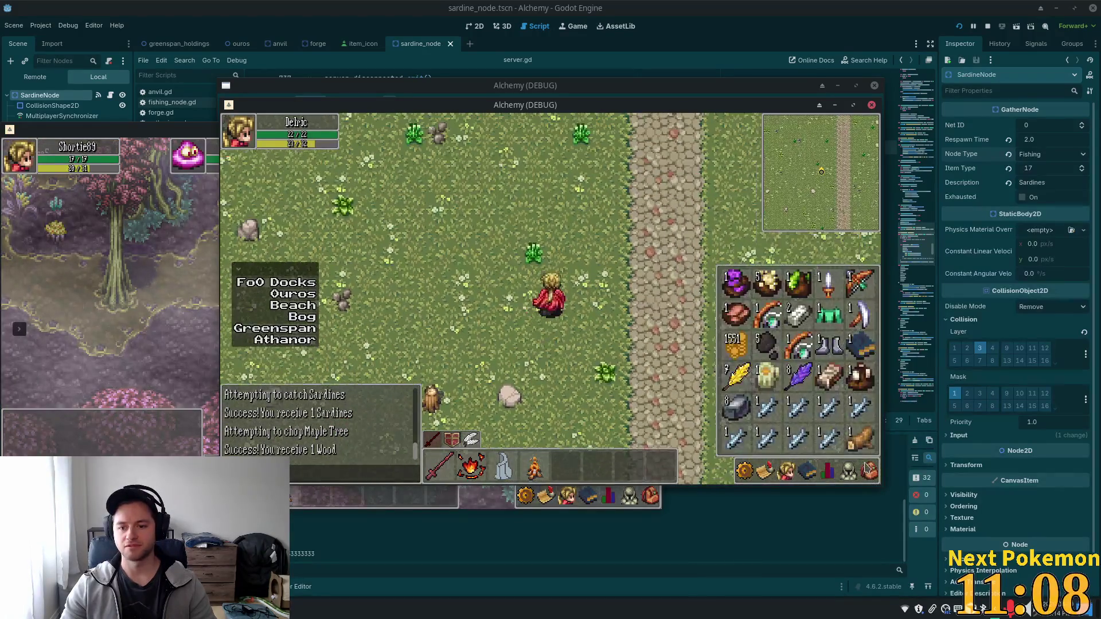
{"action": "left_click", "coordinate": [860, 438]}
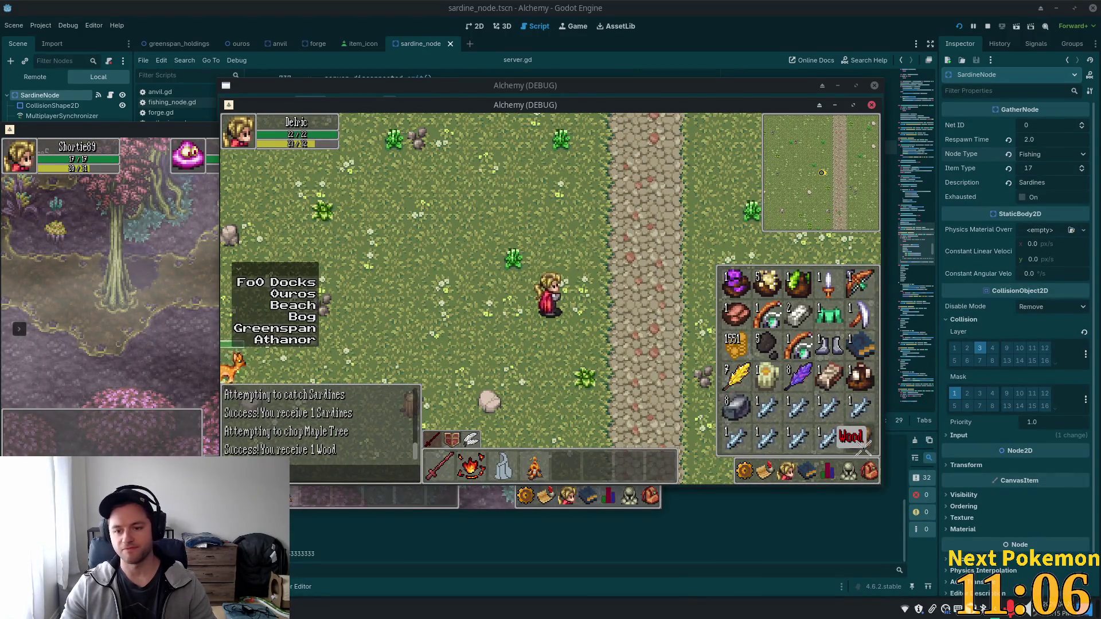
{"action": "left_click", "coordinate": [766, 427]}
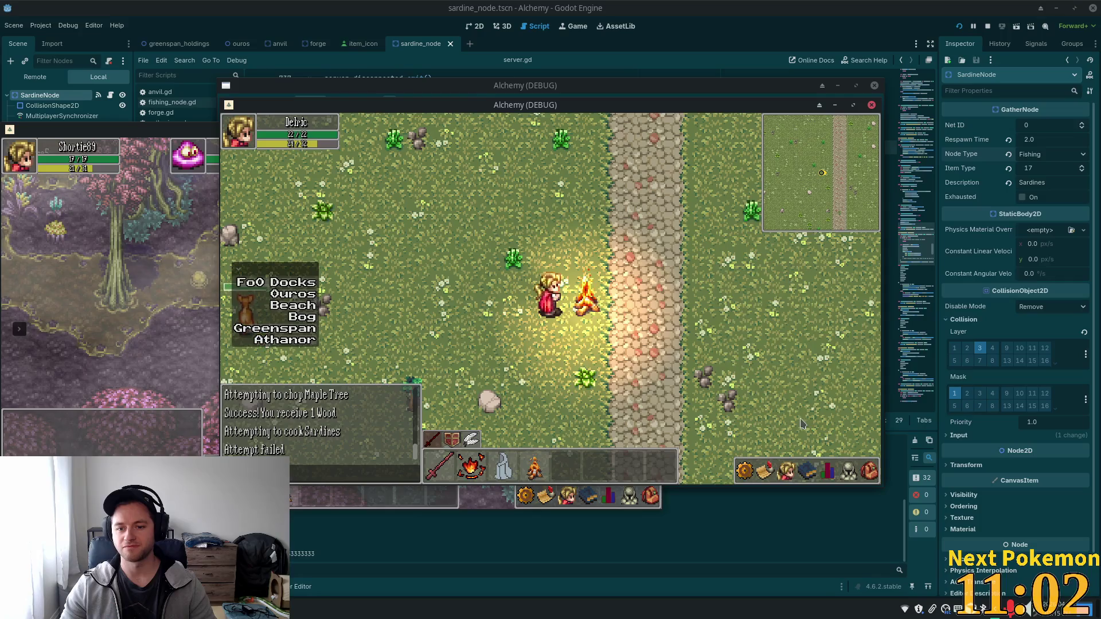
{"action": "key", "text": "i"}
{"action": "left_click", "coordinate": [766, 427]}
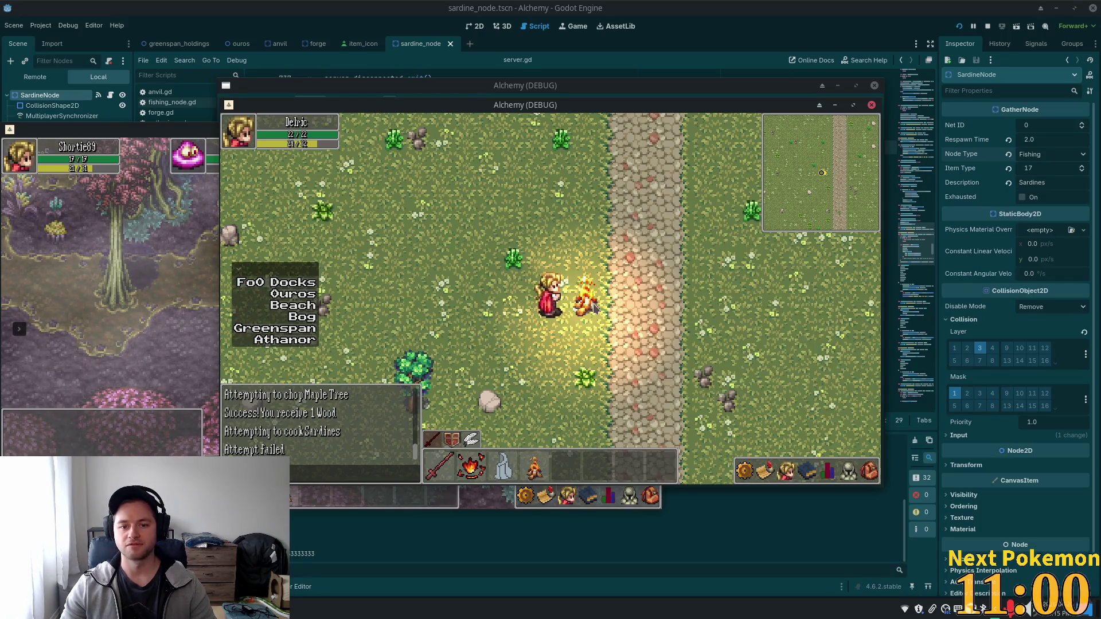
{"action": "left_click", "coordinate": [595, 308]}
{"action": "left_click", "coordinate": [868, 471]}
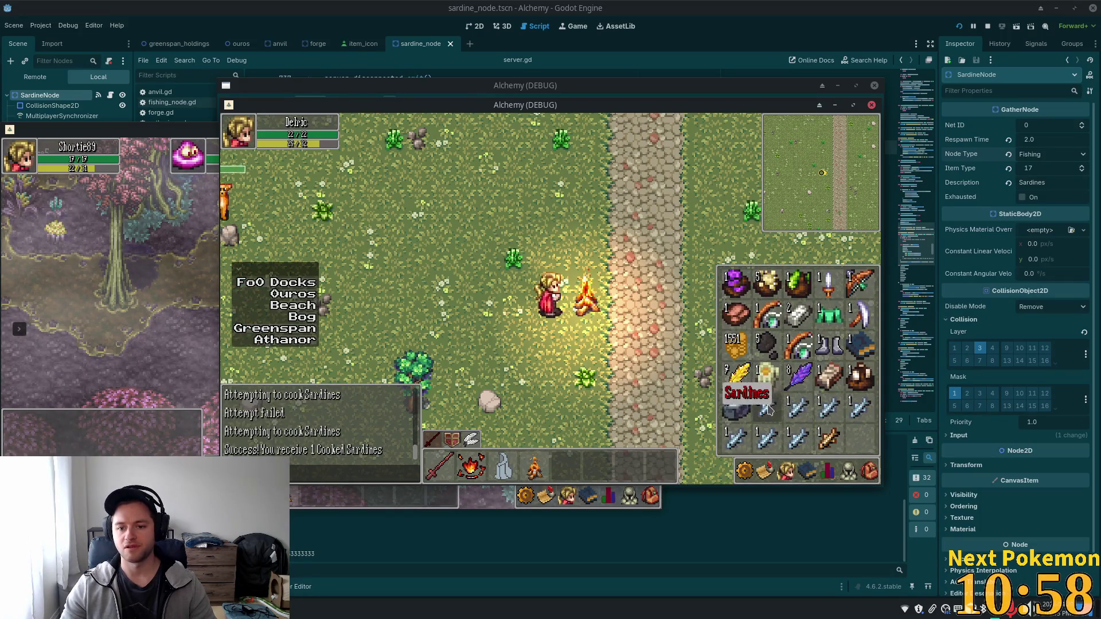
{"action": "left_click", "coordinate": [745, 390]}
{"action": "left_click", "coordinate": [590, 306]}
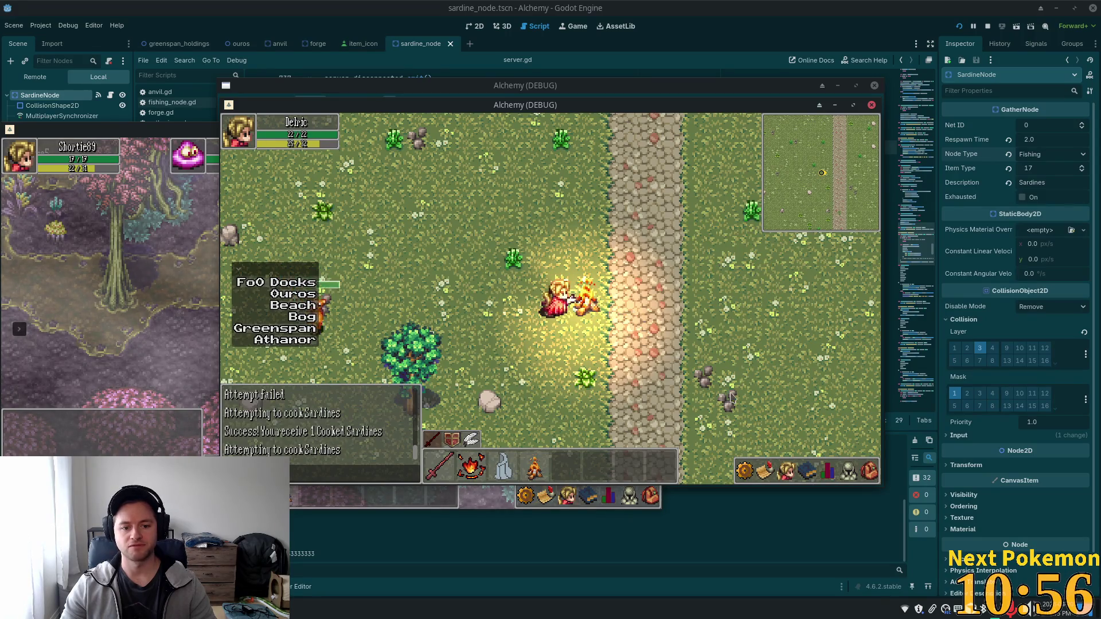
Keep cooking more Sardines from the inventory into Cooked Sardines at the campfire
{"action": "left_click", "coordinate": [870, 473]}
{"action": "left_click", "coordinate": [786, 471]}
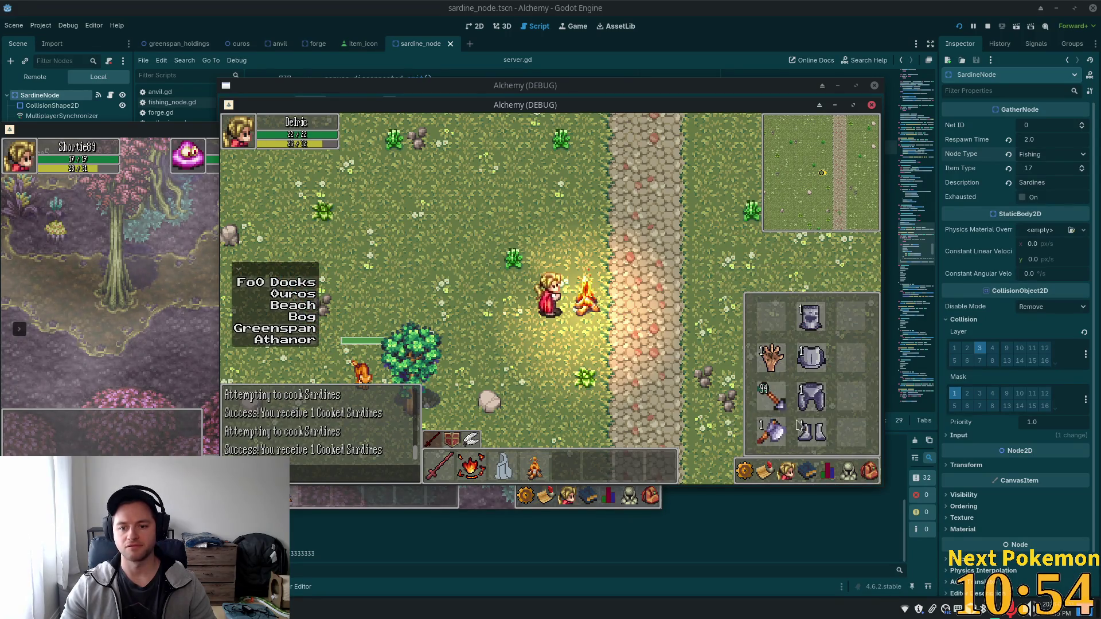
{"action": "left_click", "coordinate": [869, 471]}
{"action": "left_click", "coordinate": [768, 413]}
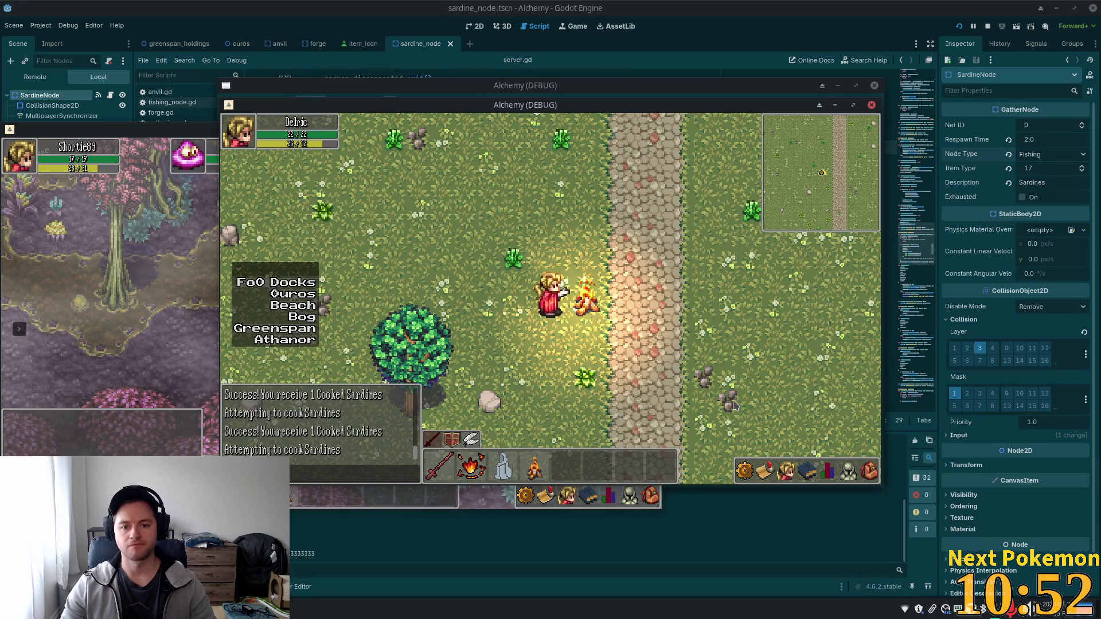
{"action": "left_click", "coordinate": [869, 471]}
{"action": "left_click", "coordinate": [791, 410]}
{"action": "left_click", "coordinate": [869, 471]}
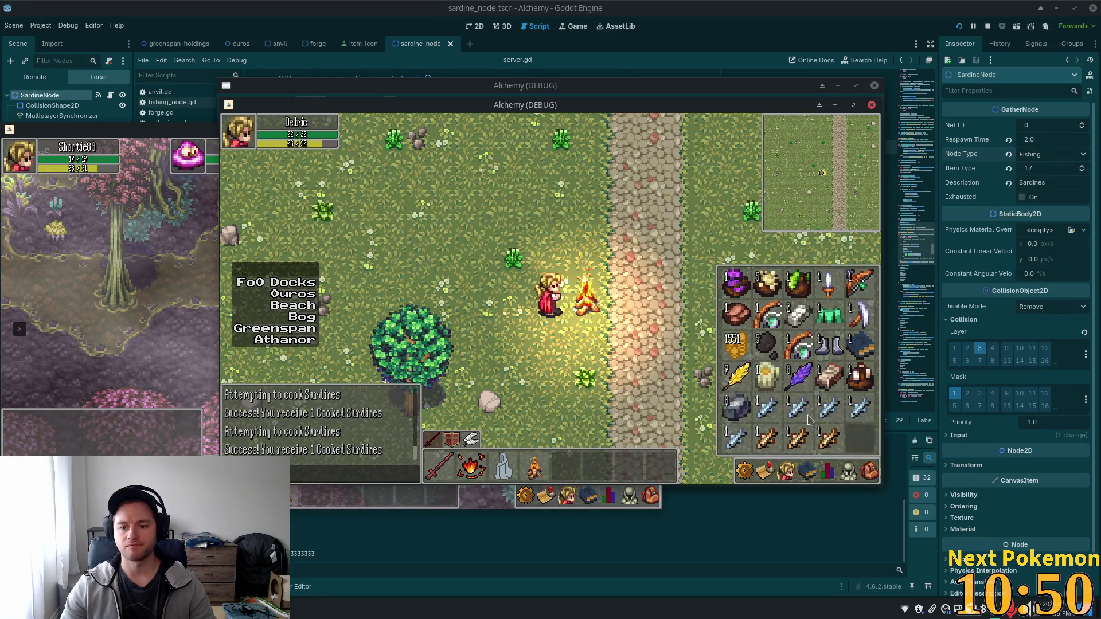
{"action": "left_click", "coordinate": [765, 414]}
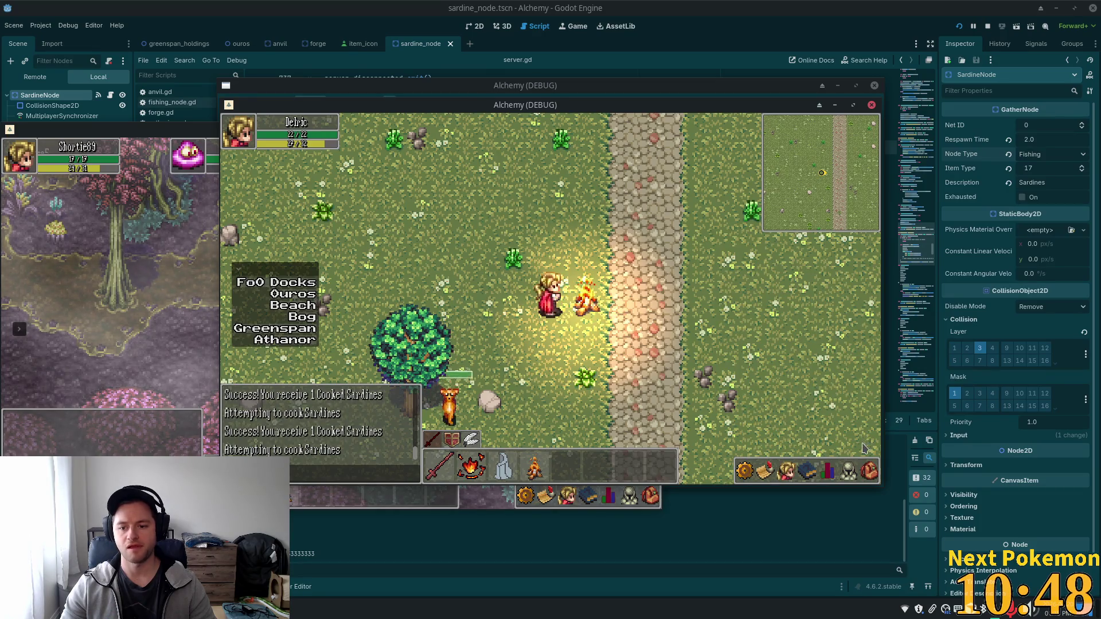
{"action": "left_click", "coordinate": [869, 472]}
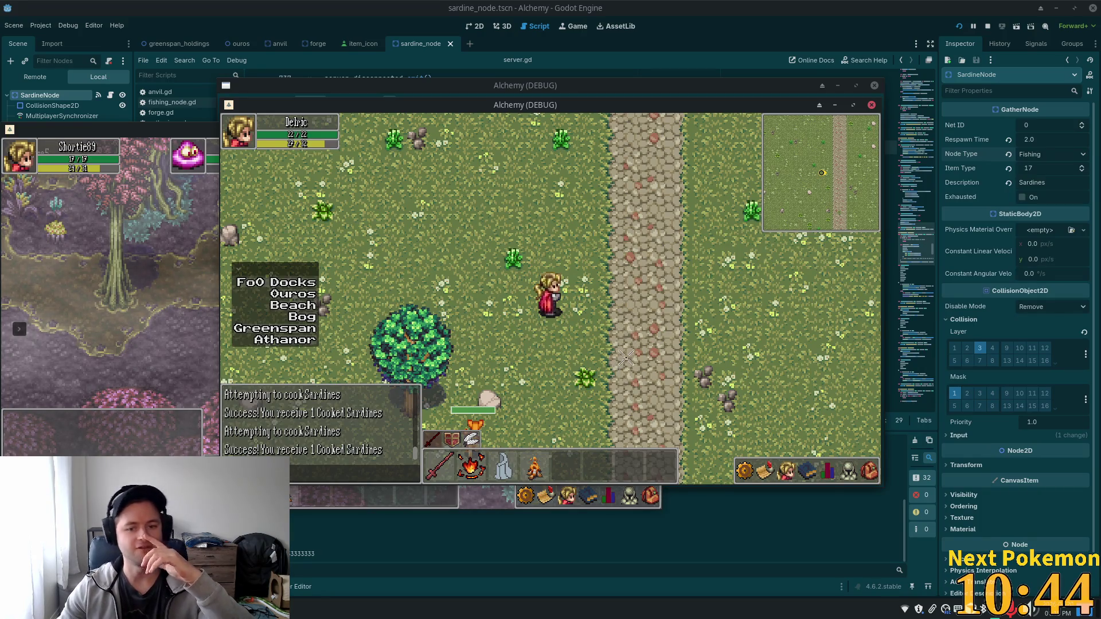
Walk the stone path to warp into Ouros and enter the thatched house
{"action": "key", "text": "Escape"}
{"action": "key", "text": "Right"}
{"action": "key", "text": "Up"}
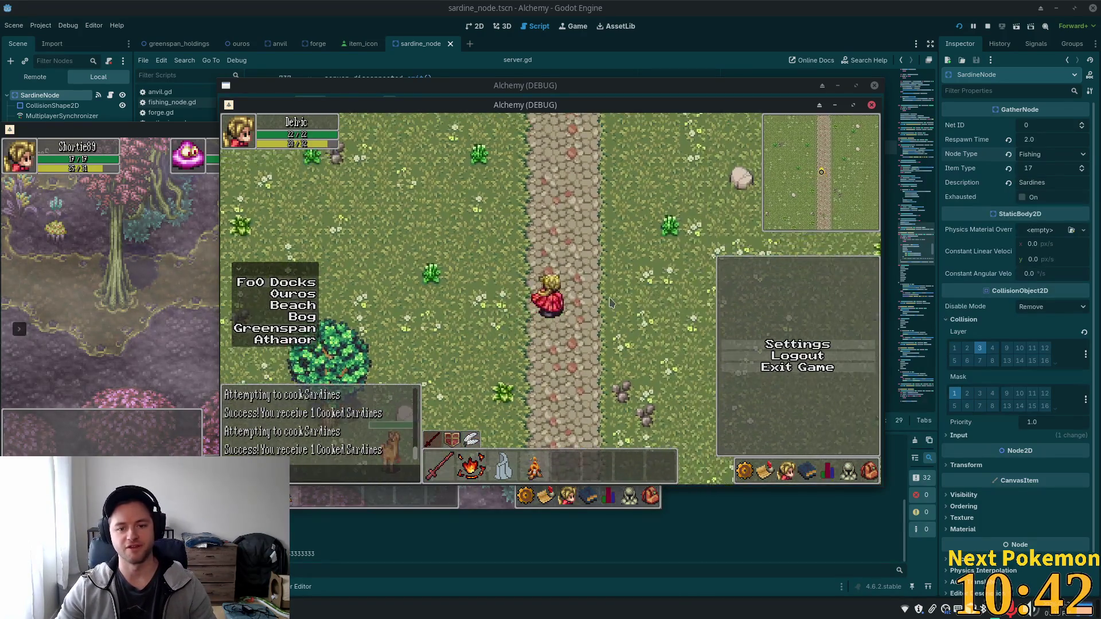
{"action": "key", "text": "Escape"}
{"action": "key", "text": "Down"}
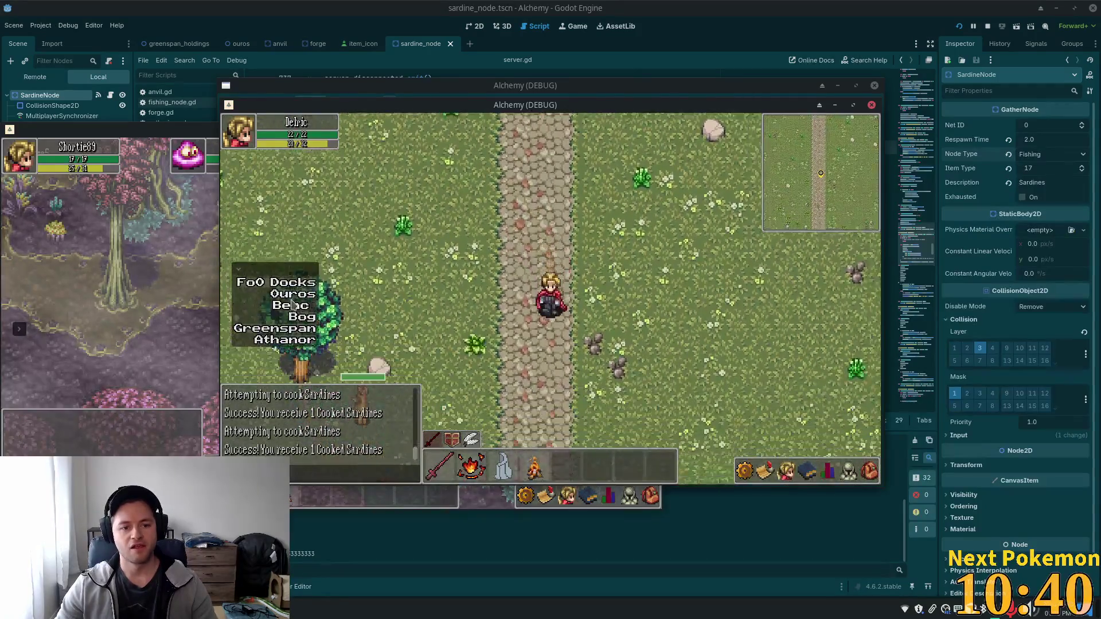
{"action": "key", "text": "Left"}
{"action": "key", "text": "Right"}
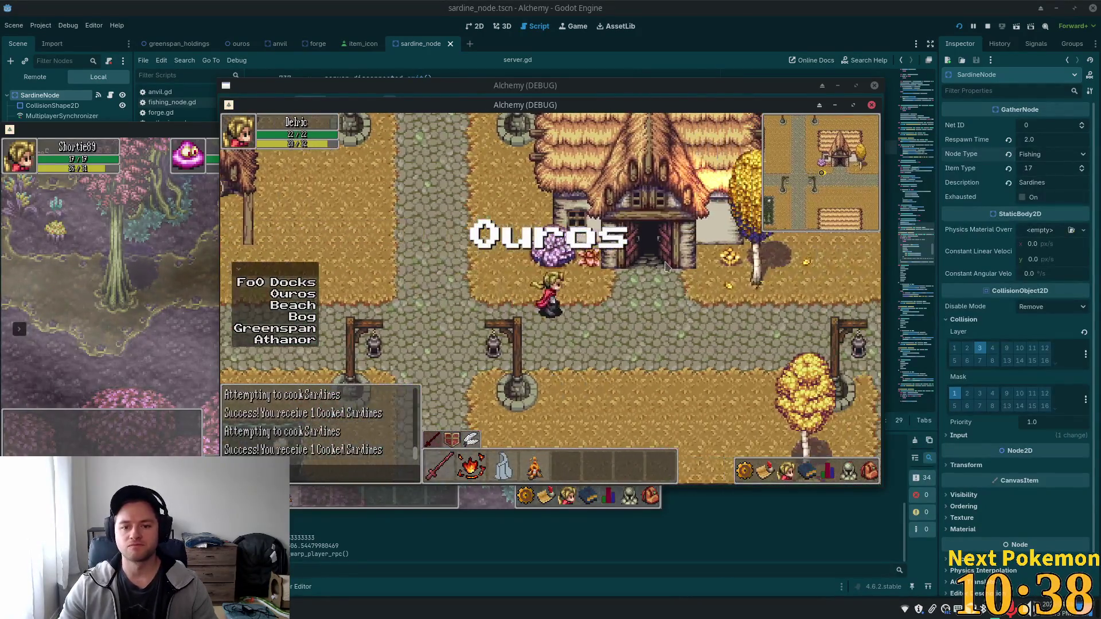
{"action": "key", "text": "Down"}
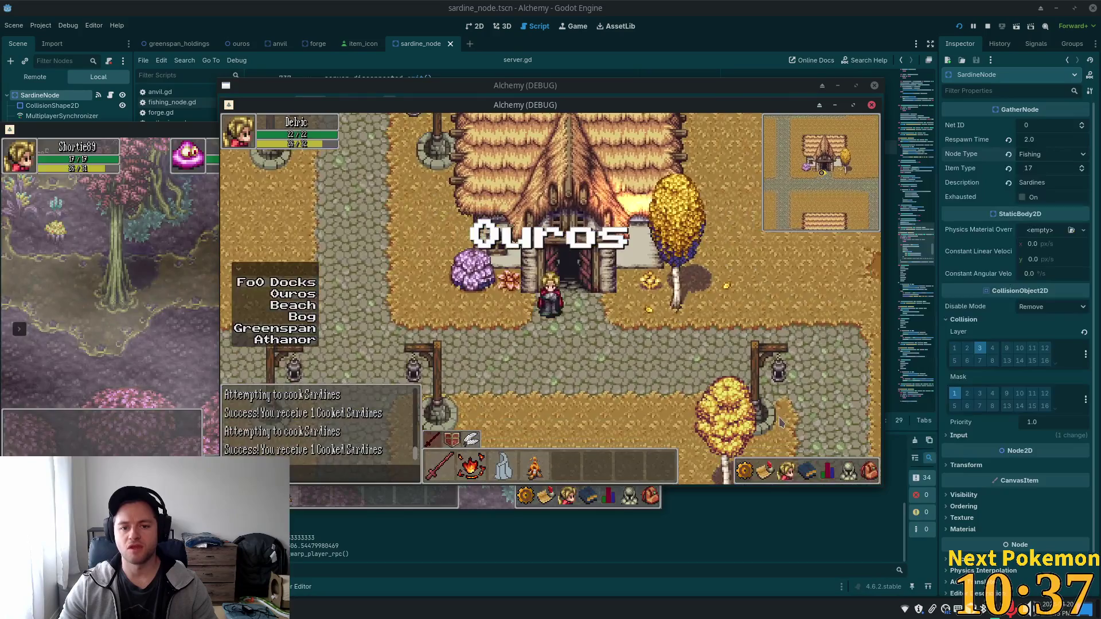
{"action": "key", "text": "Up"}
Eat the Cooked Sardines from the inventory
{"action": "left_click", "coordinate": [869, 470]}
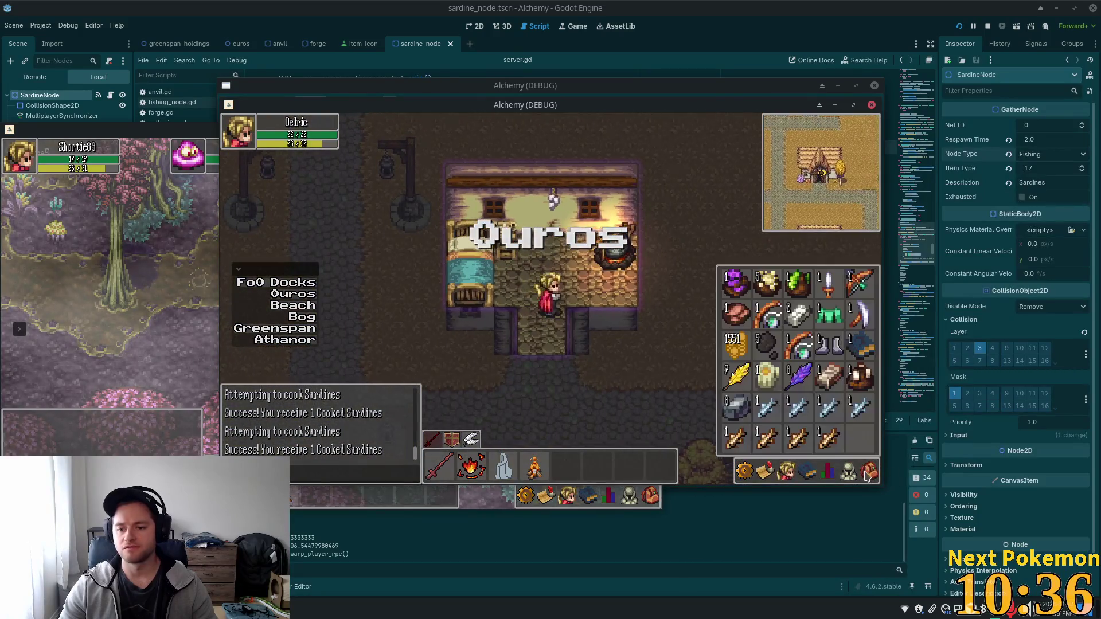
{"action": "left_click", "coordinate": [848, 470]}
{"action": "left_click", "coordinate": [869, 471]}
{"action": "left_click", "coordinate": [848, 471]}
{"action": "left_click", "coordinate": [848, 471]}
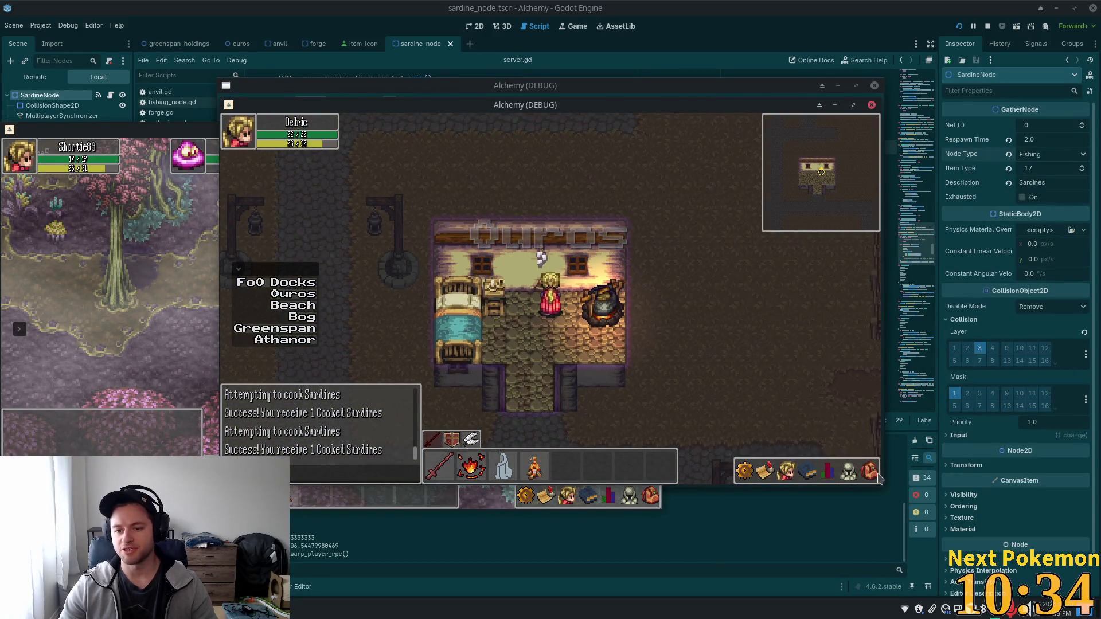
{"action": "left_click", "coordinate": [869, 471]}
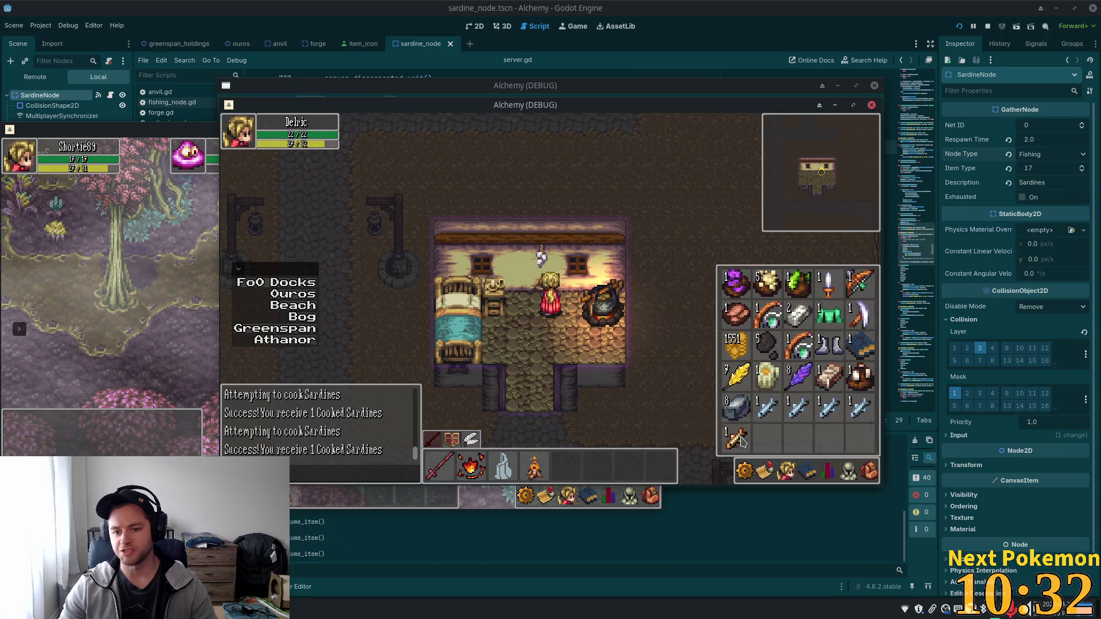
{"action": "left_click", "coordinate": [800, 416]}
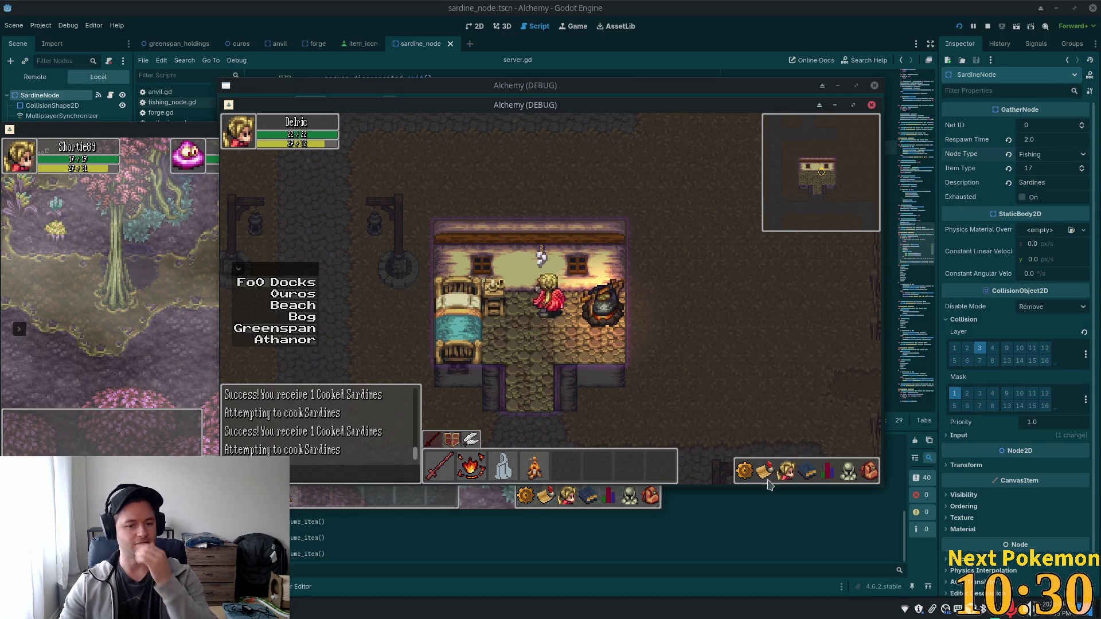
Cook more Sardines into Cooked Sardines at the indoor cooking pot
{"action": "left_click", "coordinate": [806, 470]}
{"action": "left_click", "coordinate": [849, 472]}
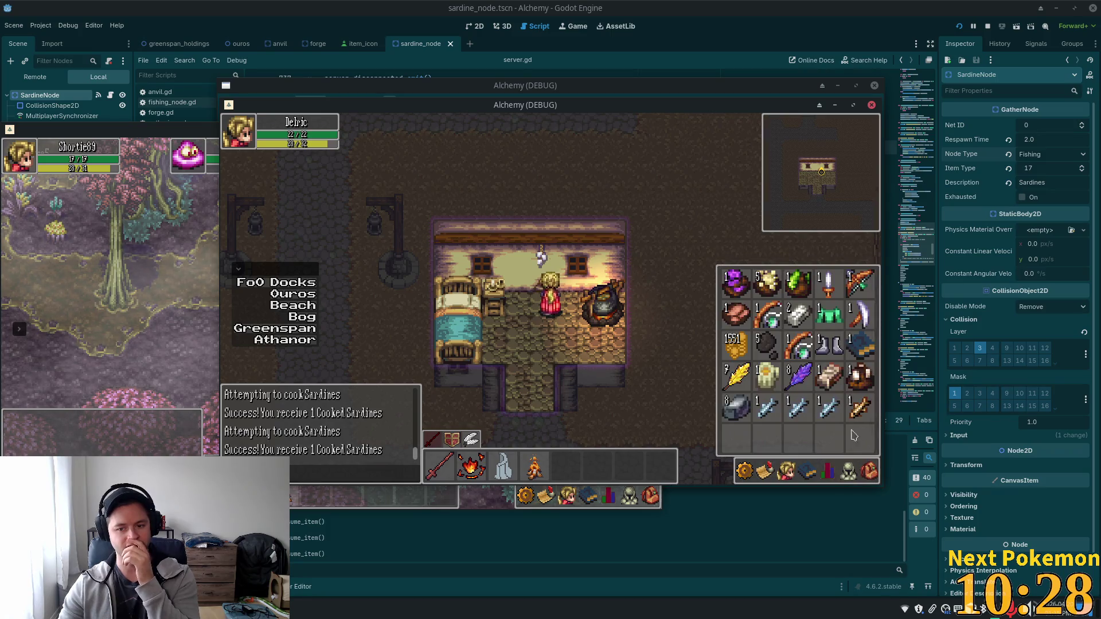
{"action": "left_click", "coordinate": [772, 414]}
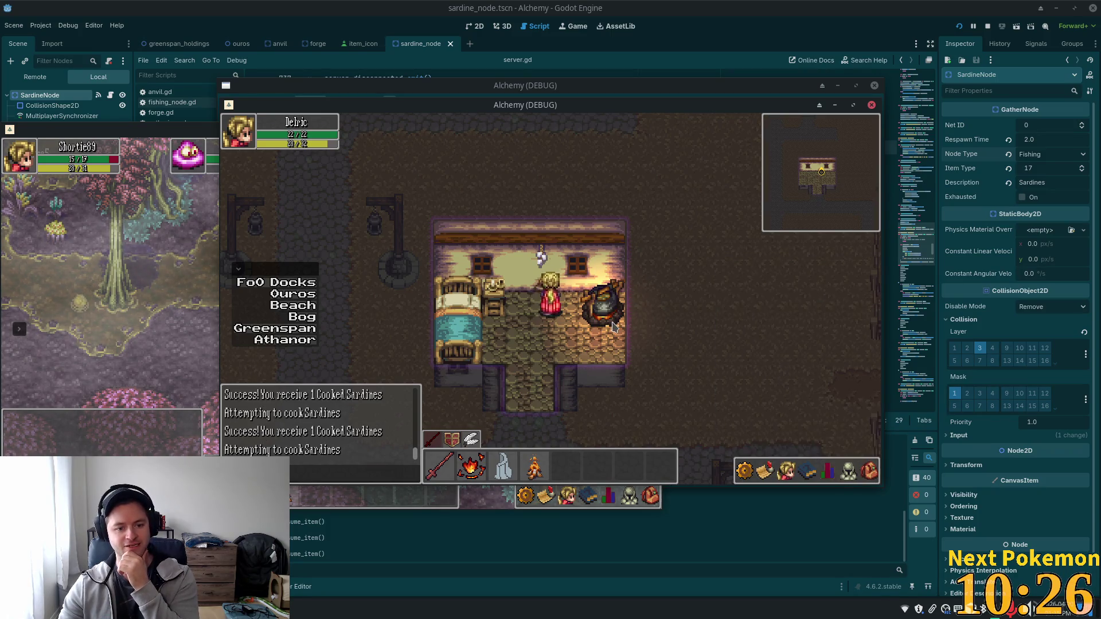
{"action": "left_click", "coordinate": [869, 480]}
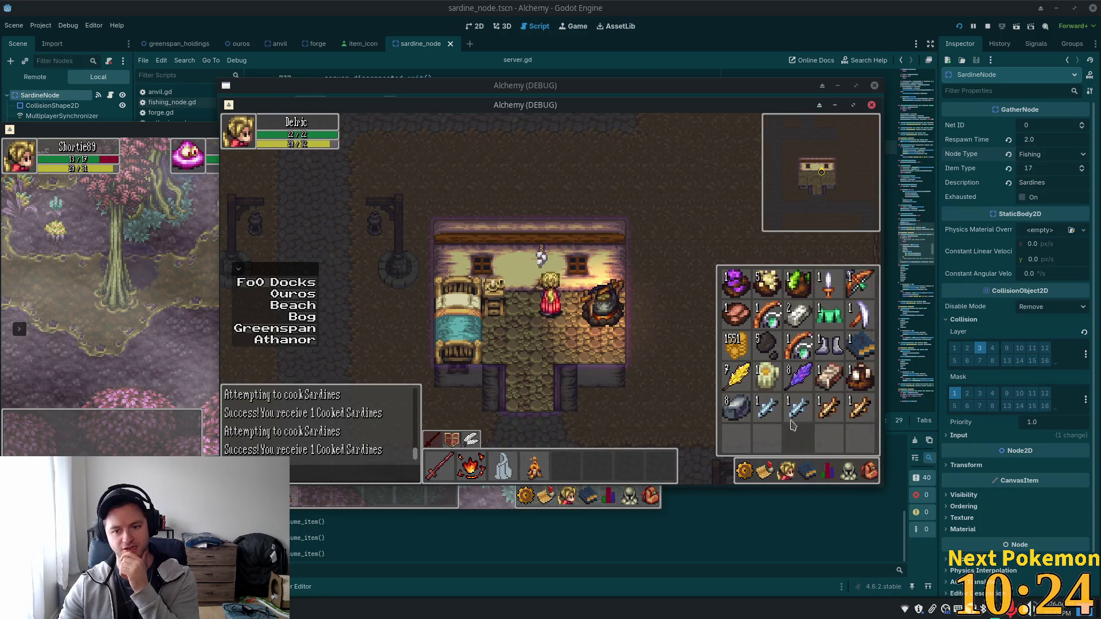
{"action": "left_click", "coordinate": [736, 391]}
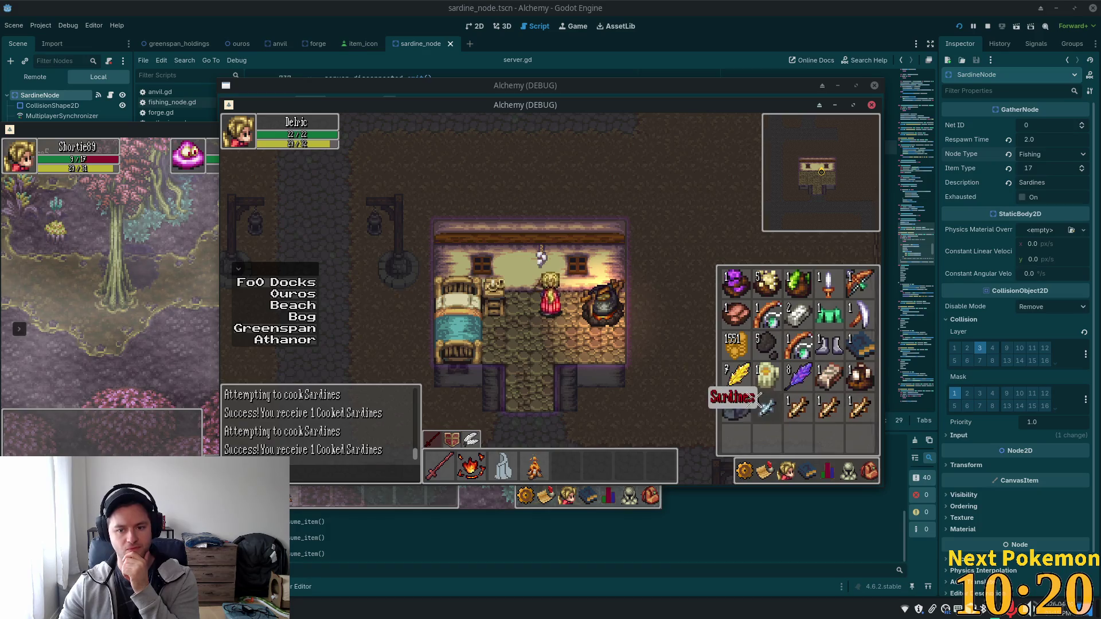
{"action": "left_click", "coordinate": [615, 293]}
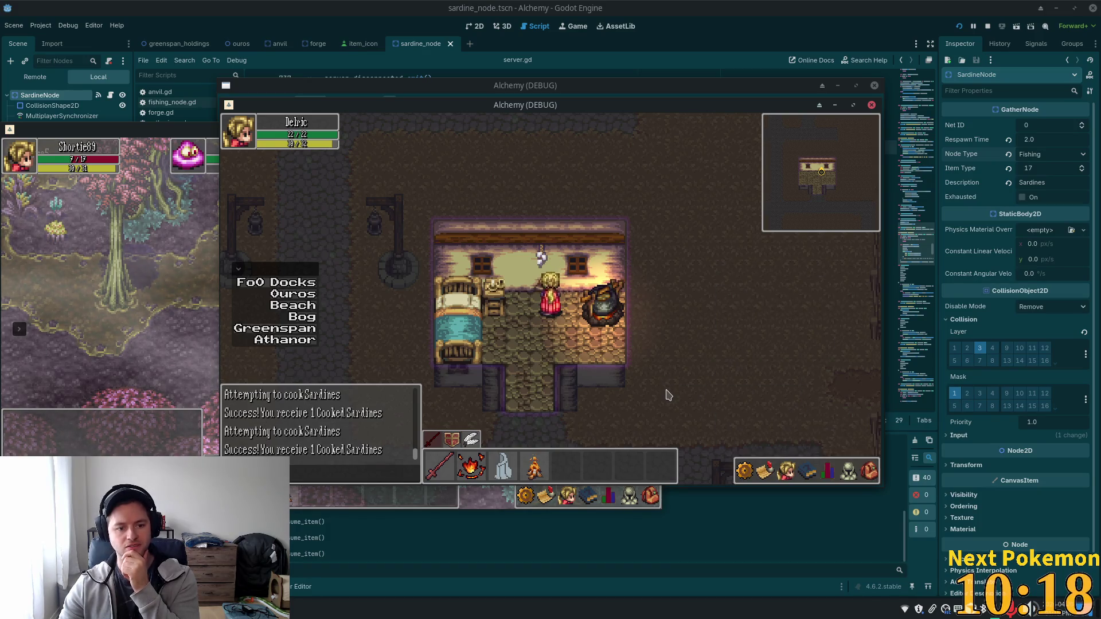
{"action": "left_click", "coordinate": [588, 363]}
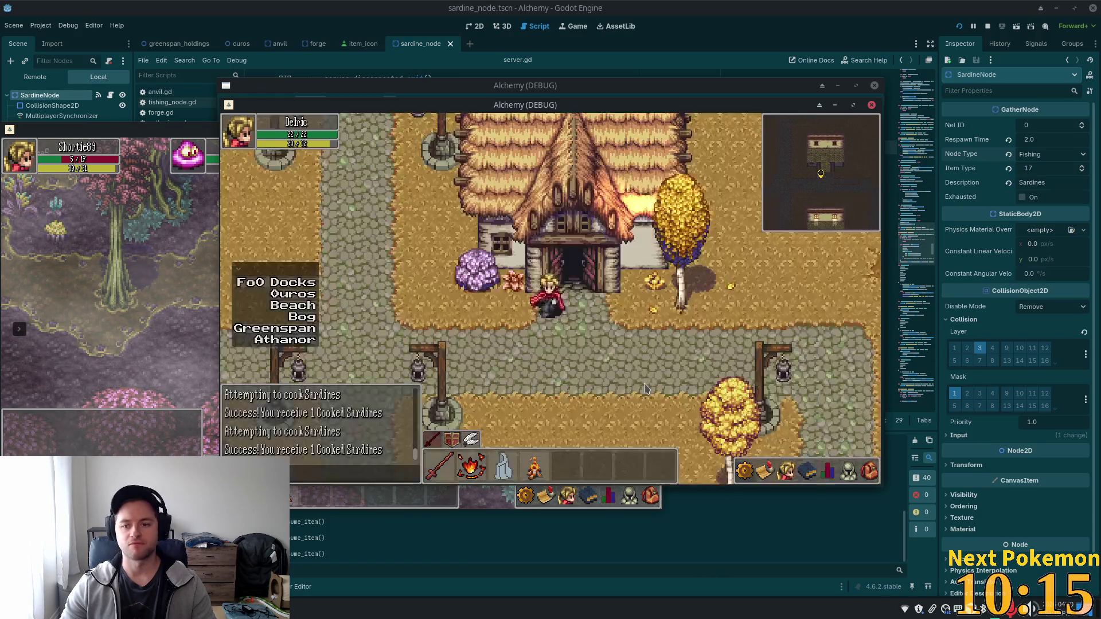
Leave the house and walk the second character back toward the bridge
{"action": "left_click", "coordinate": [644, 388]}
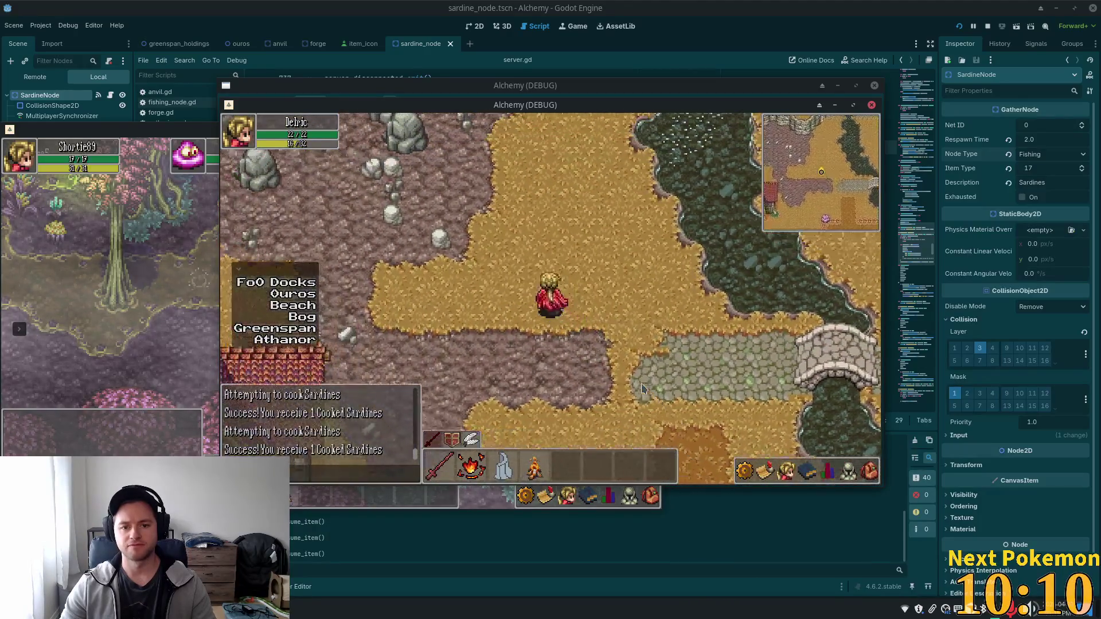
{"action": "left_click", "coordinate": [700, 386]}
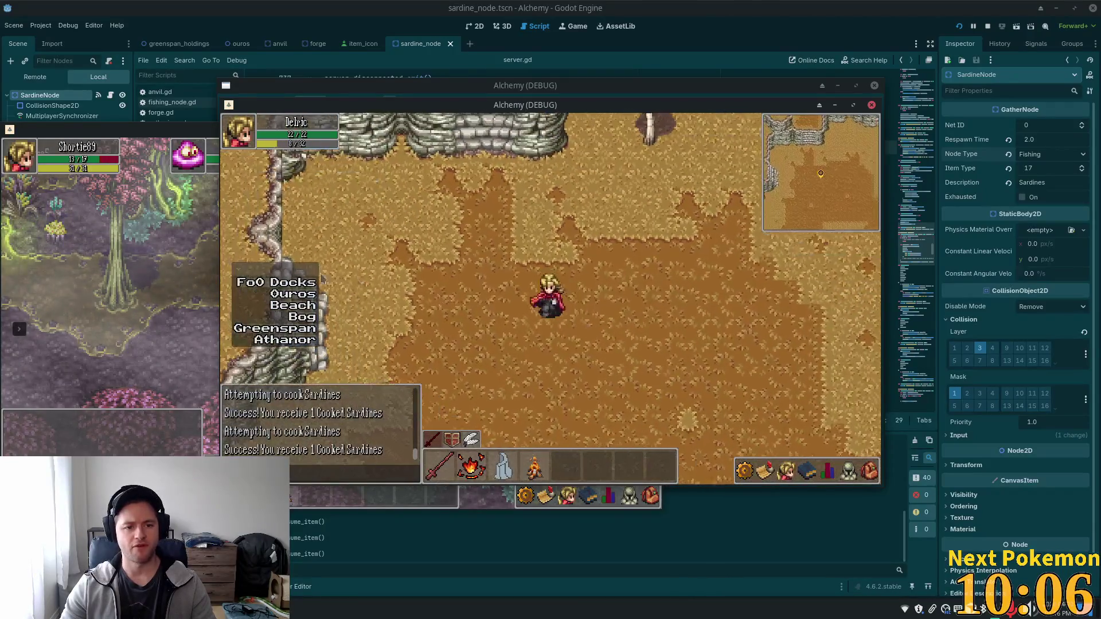
{"action": "left_click", "coordinate": [869, 471]}
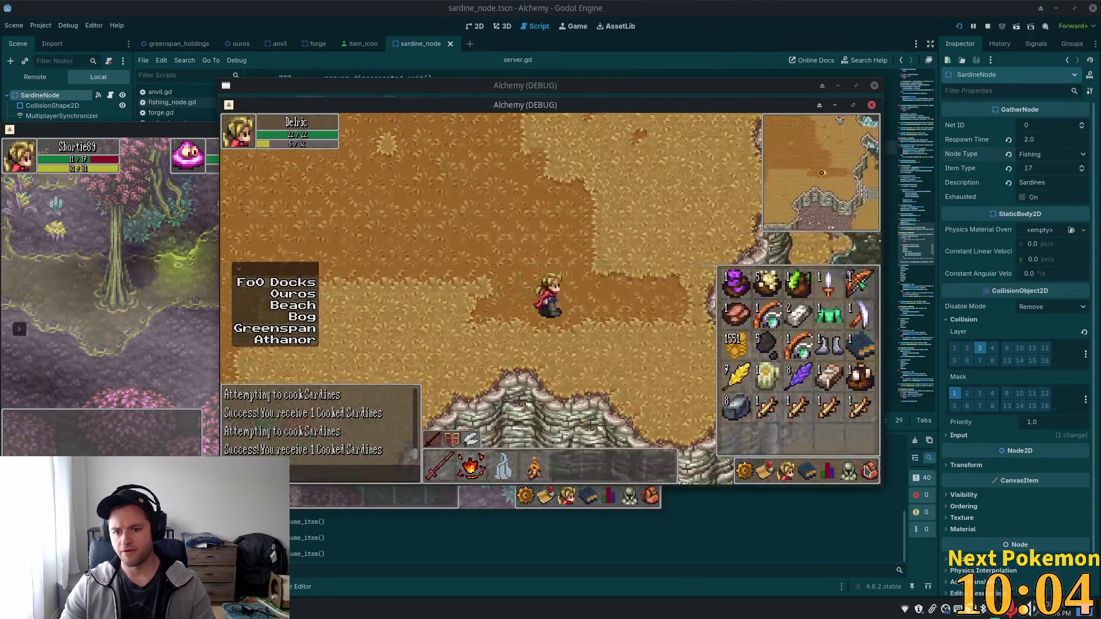
{"action": "left_click", "coordinate": [869, 471]}
Warp the first character to Ouros and walk the second across the bridge into town
{"action": "left_click", "coordinate": [189, 271]}
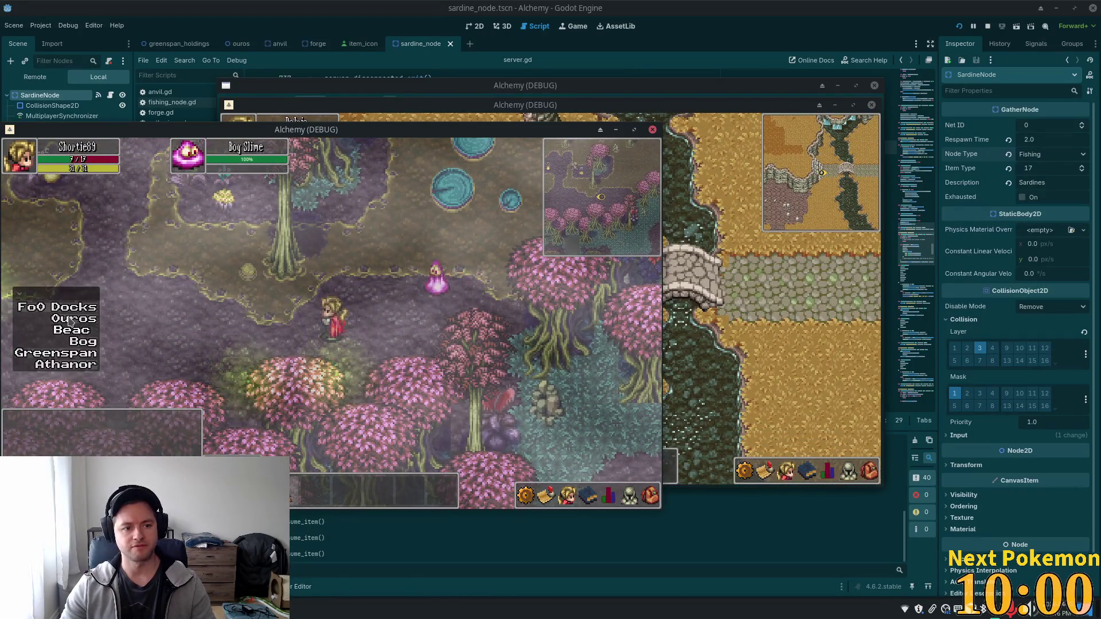
{"action": "left_click", "coordinate": [70, 319]}
{"action": "left_click", "coordinate": [706, 326]}
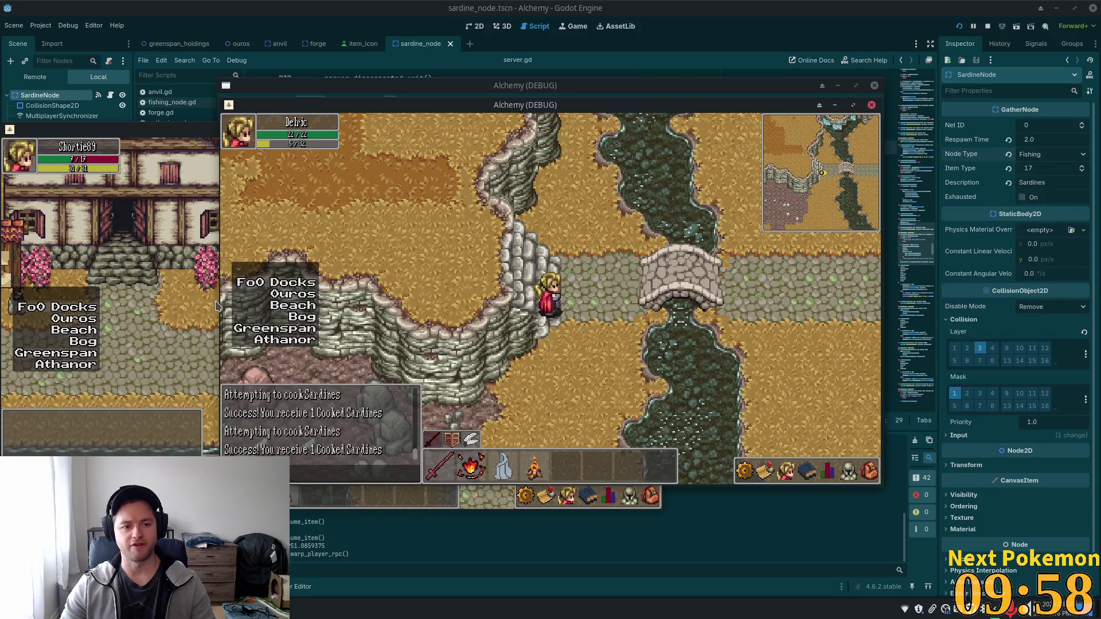
{"action": "left_click", "coordinate": [641, 352]}
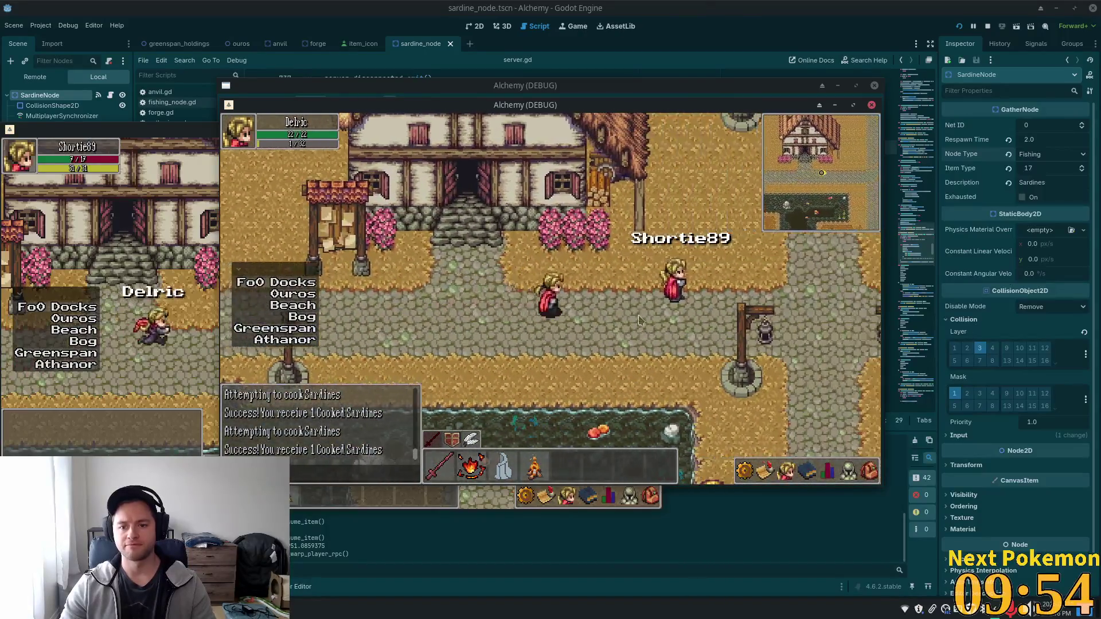
Send a Trade request to the other player and accept it in the first player's window
{"action": "right_click", "coordinate": [627, 304]}
{"action": "left_click", "coordinate": [637, 303]}
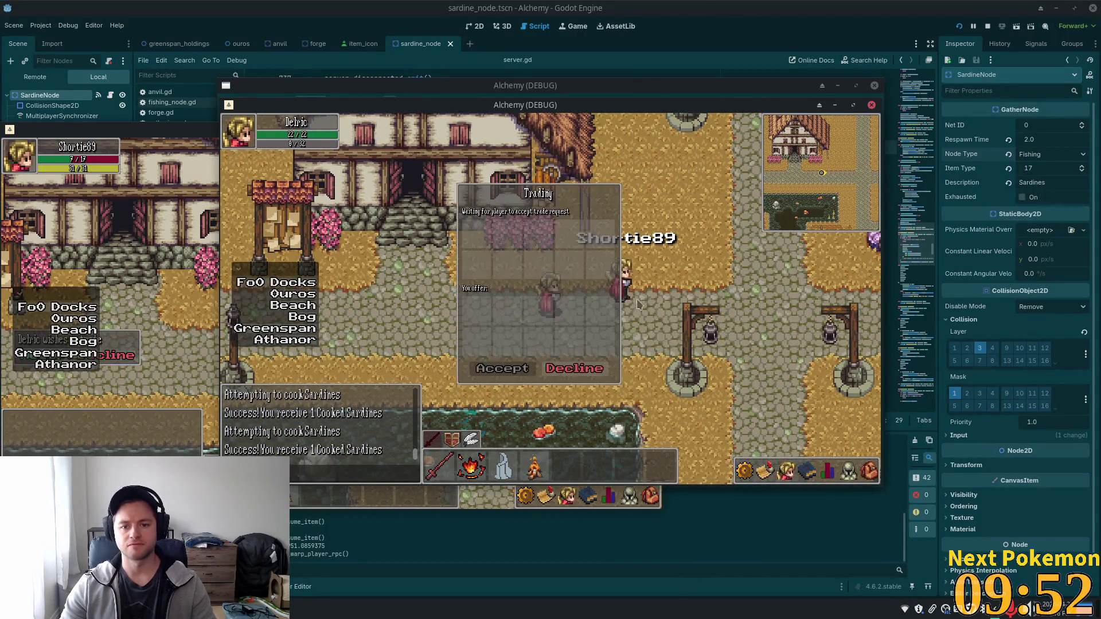
{"action": "left_click", "coordinate": [140, 343]}
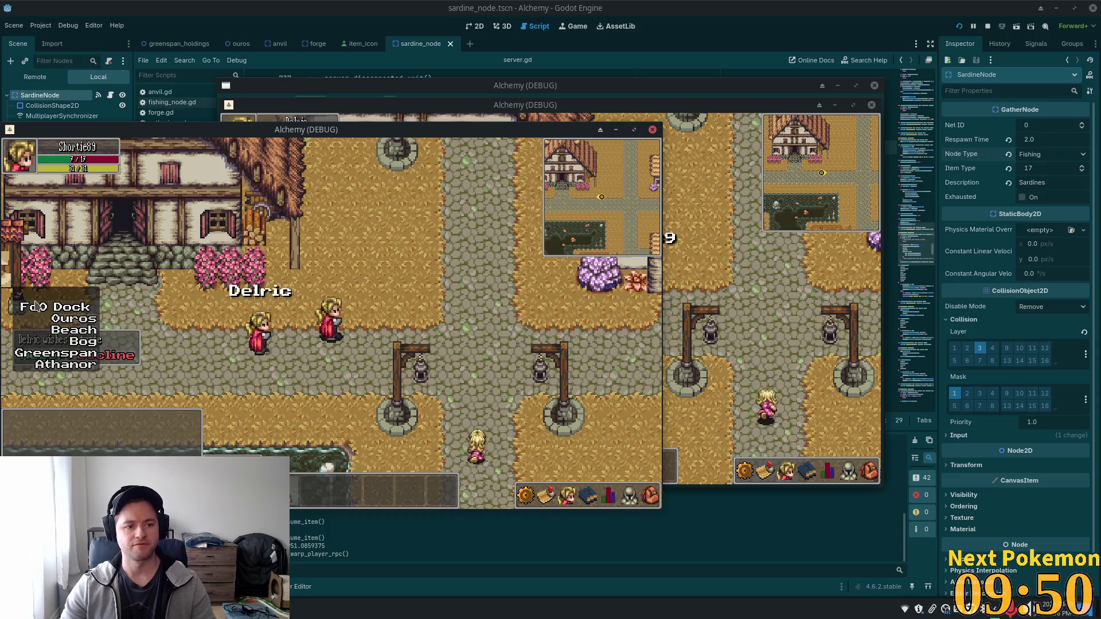
{"action": "left_click", "coordinate": [31, 359]}
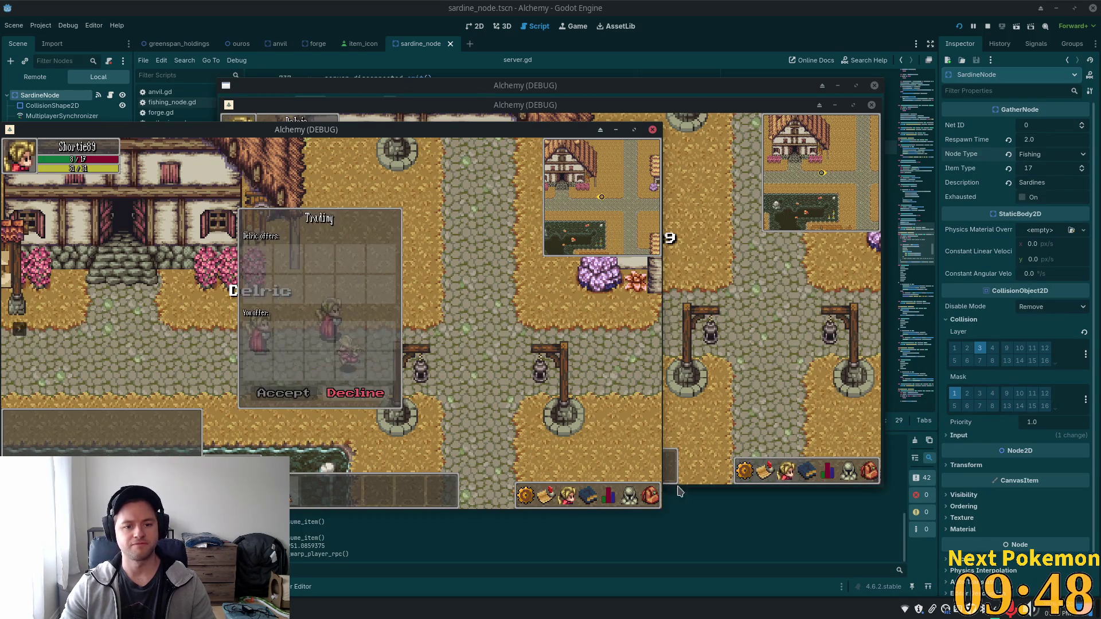
Offer four Cooked Sardines and accept the trade in both windows
{"action": "left_click", "coordinate": [651, 496]}
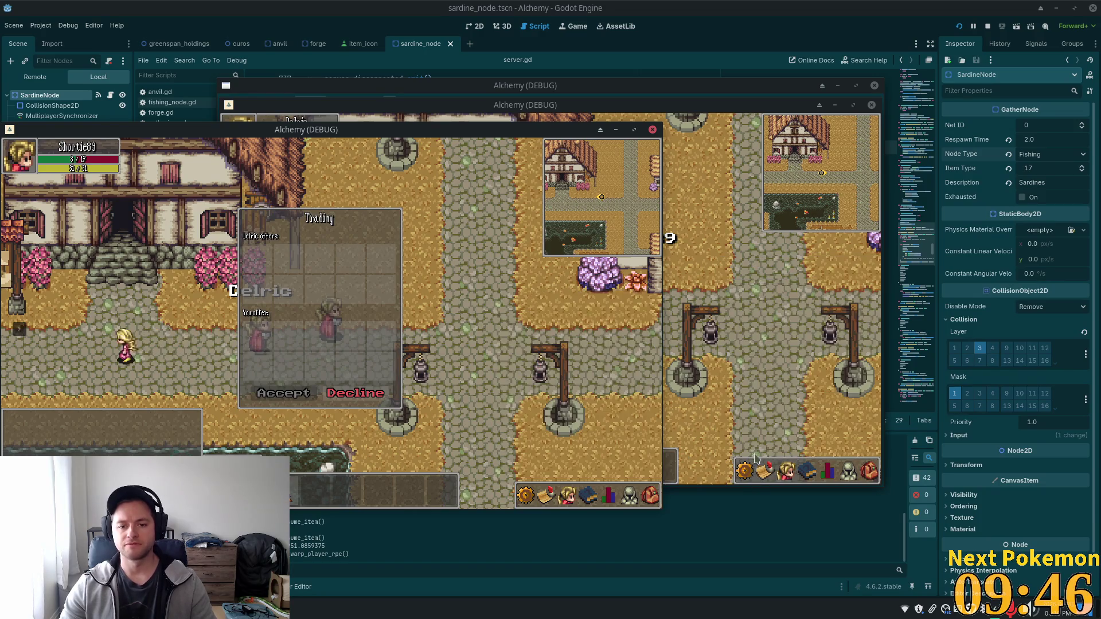
{"action": "left_click", "coordinate": [685, 457]}
{"action": "left_click", "coordinate": [868, 472]}
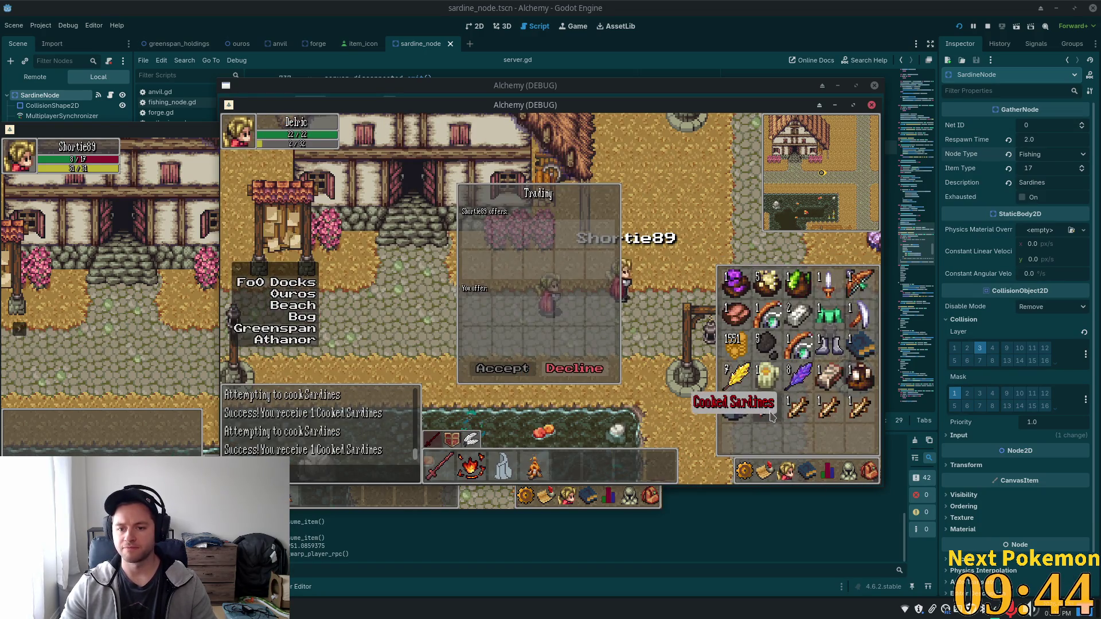
{"action": "left_click", "coordinate": [845, 415]}
{"action": "left_click", "coordinate": [492, 370]}
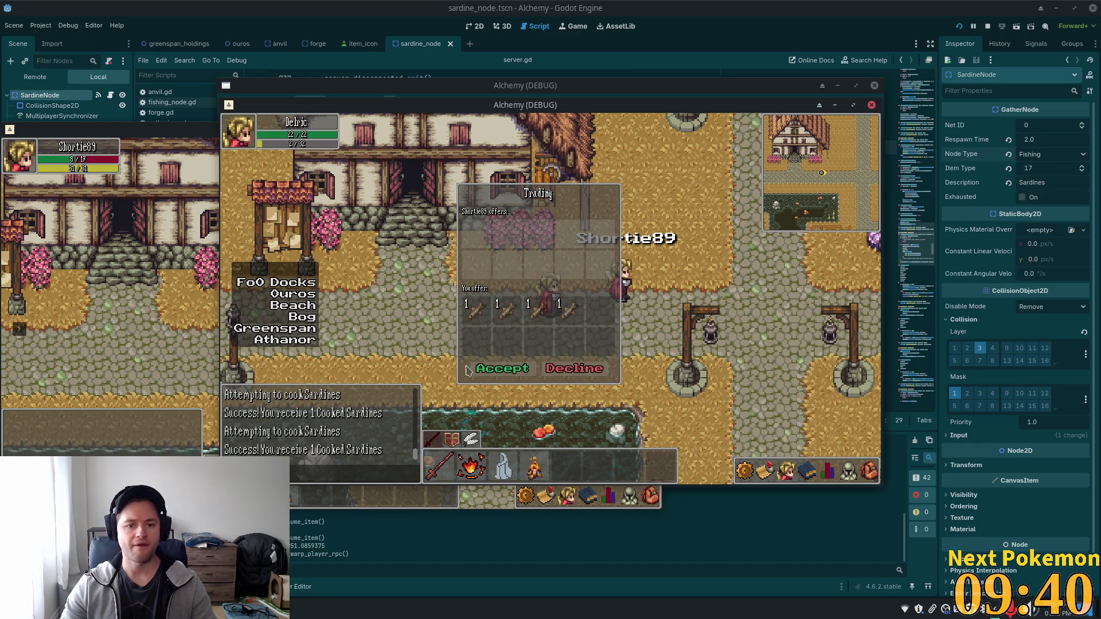
{"action": "left_click", "coordinate": [171, 330]}
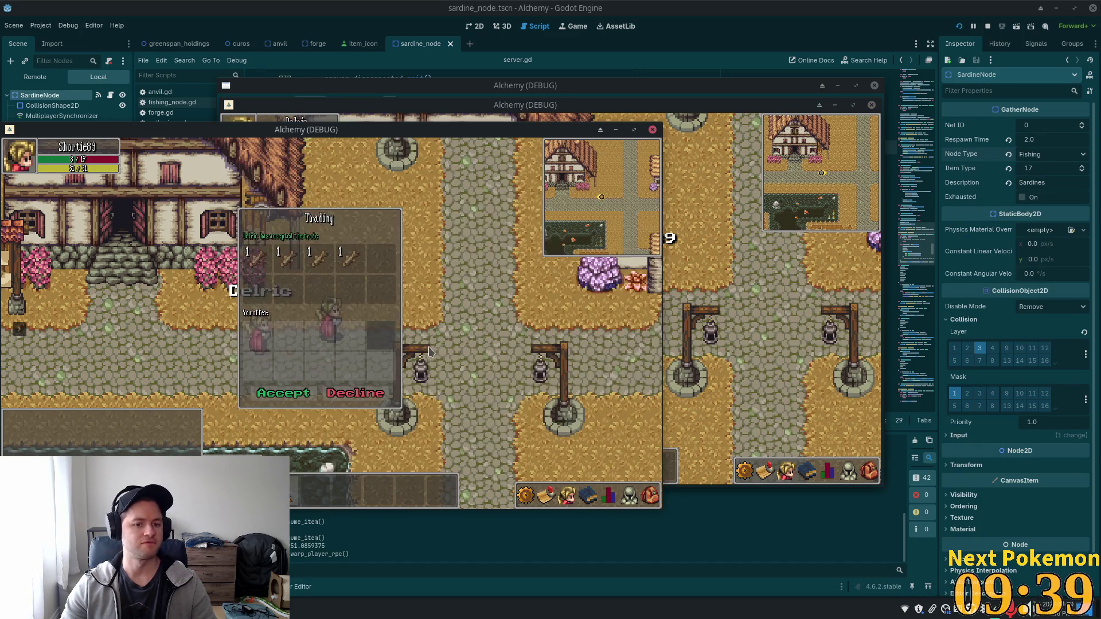
{"action": "left_click", "coordinate": [286, 395]}
{"action": "left_click", "coordinate": [650, 494]}
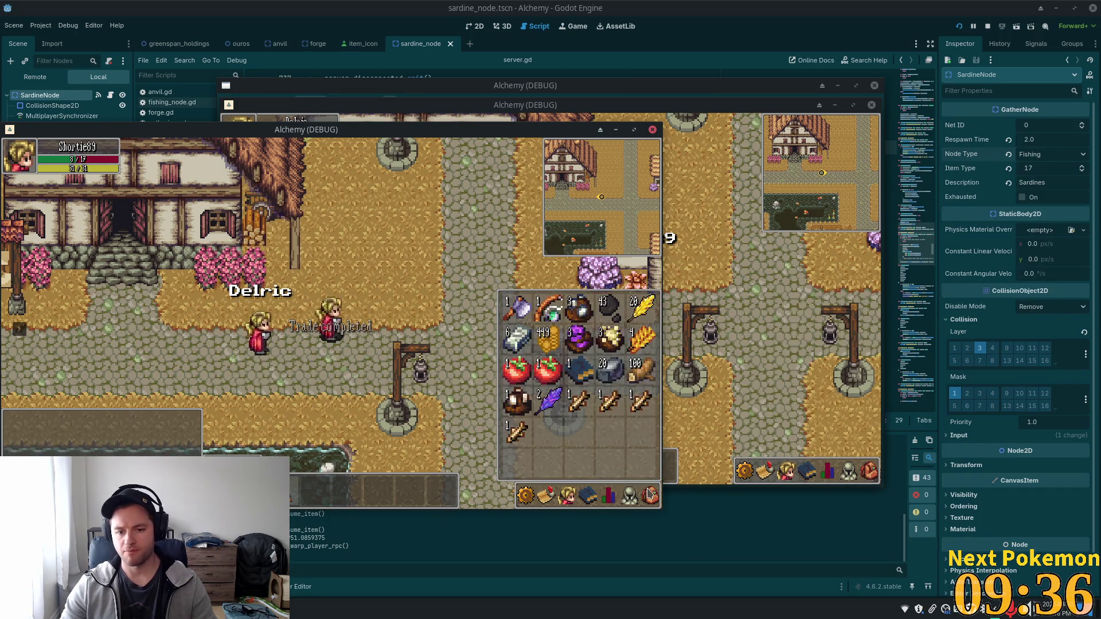
Walk right and inspect the Cooked Sardines' eat/use/drop options in the inventory
{"action": "key", "text": "d"}
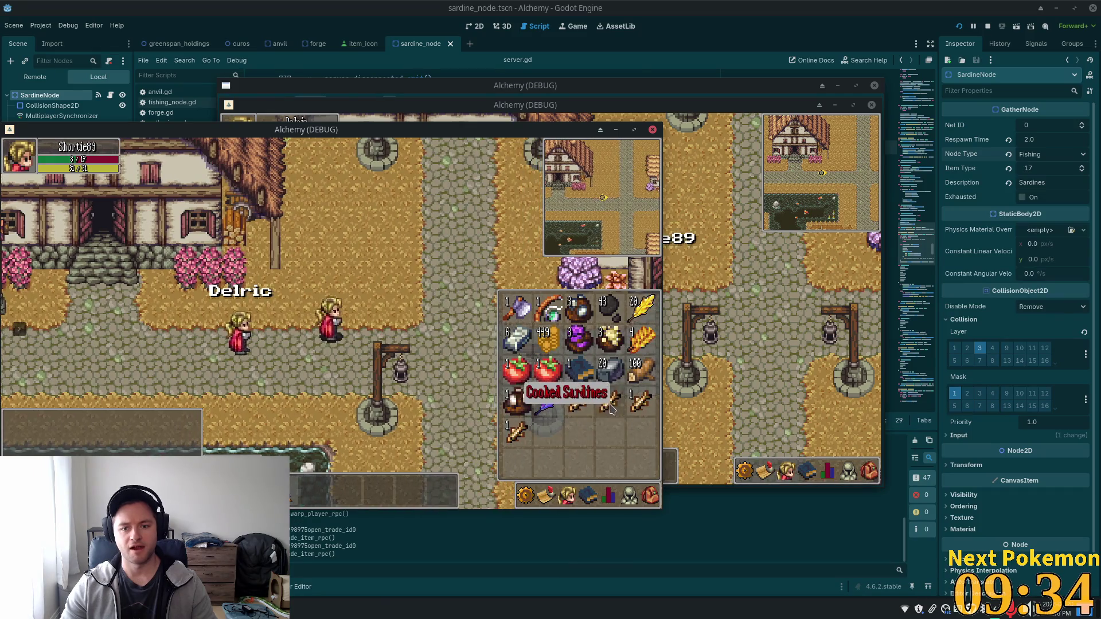
{"action": "key", "text": "w"}
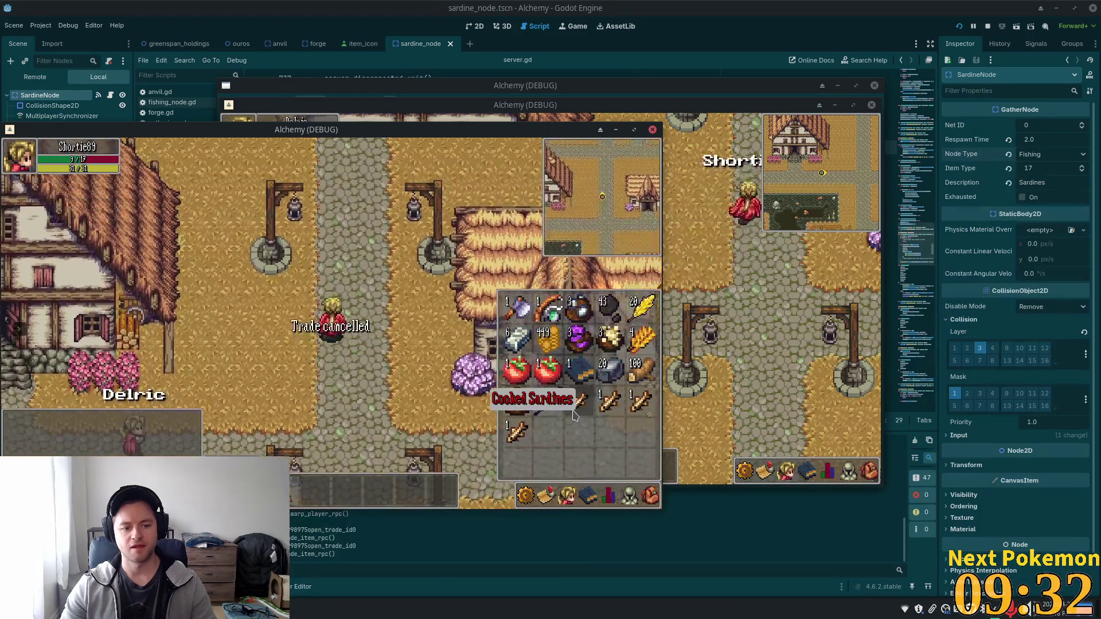
{"action": "right_click", "coordinate": [578, 408]}
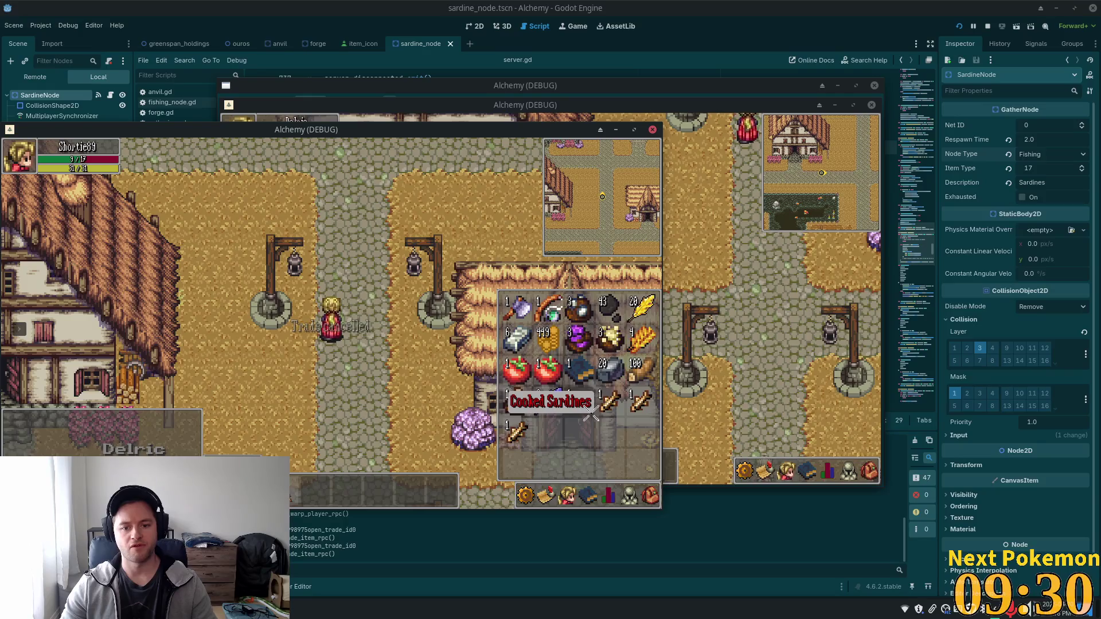
{"action": "key", "text": "Escape"}
{"action": "key", "text": "Escape"}
{"action": "key", "text": "i"}
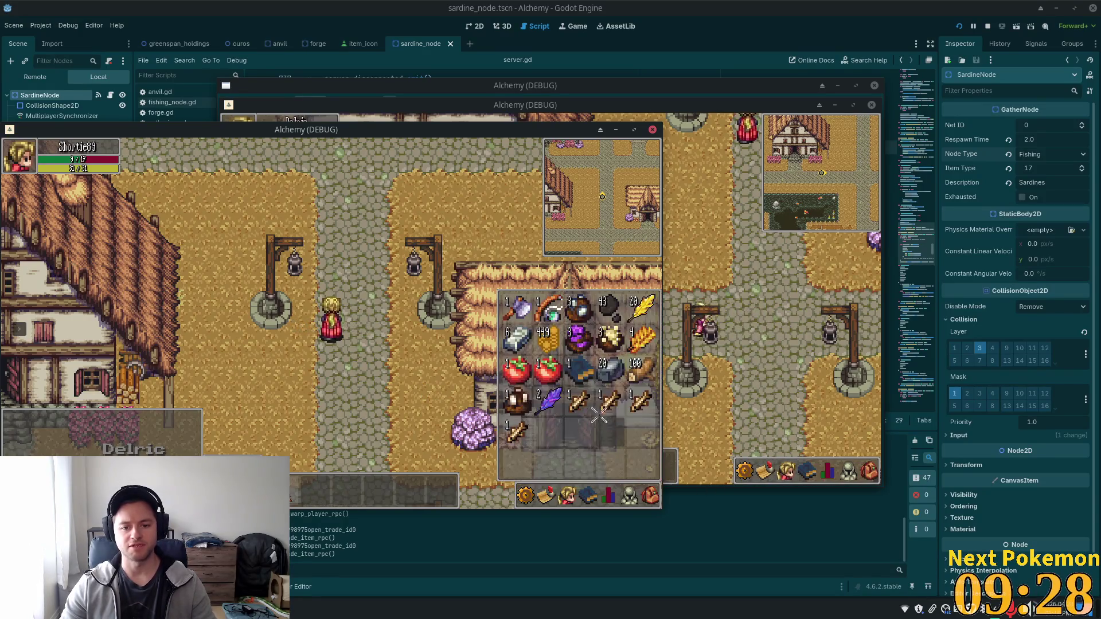
{"action": "right_click", "coordinate": [584, 406]}
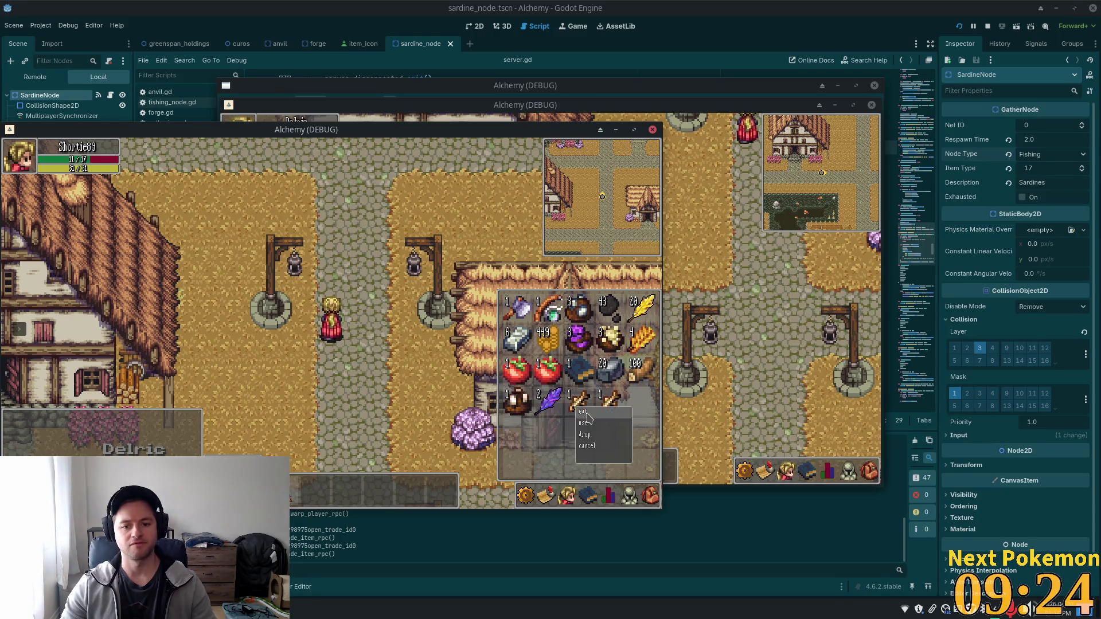
{"action": "key", "text": "i"}
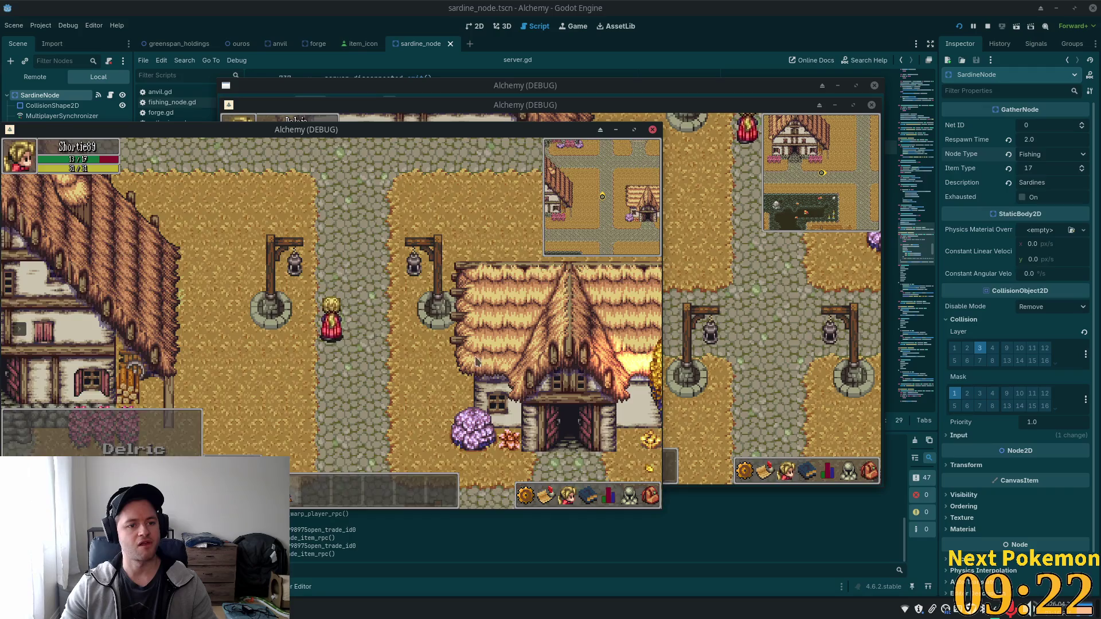
Walk north through Etheros Forest, checking the inventory and equipped items along the way
{"action": "key", "text": "w"}
{"action": "key", "text": "s"}
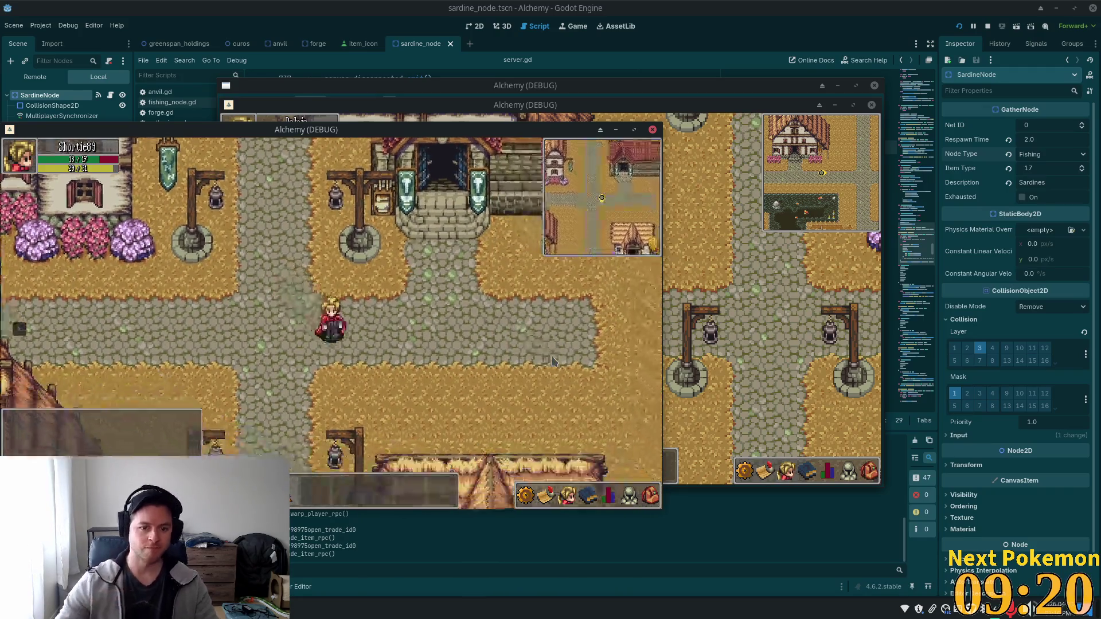
{"action": "key", "text": "d"}
{"action": "key", "text": "a"}
{"action": "key", "text": "w"}
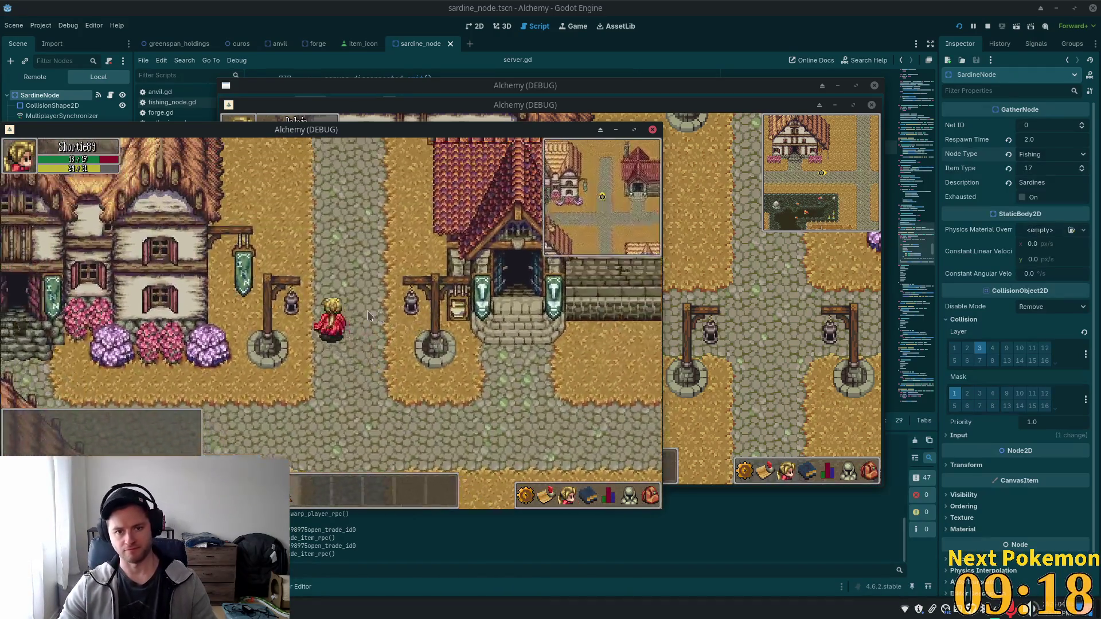
{"action": "key", "text": "w"}
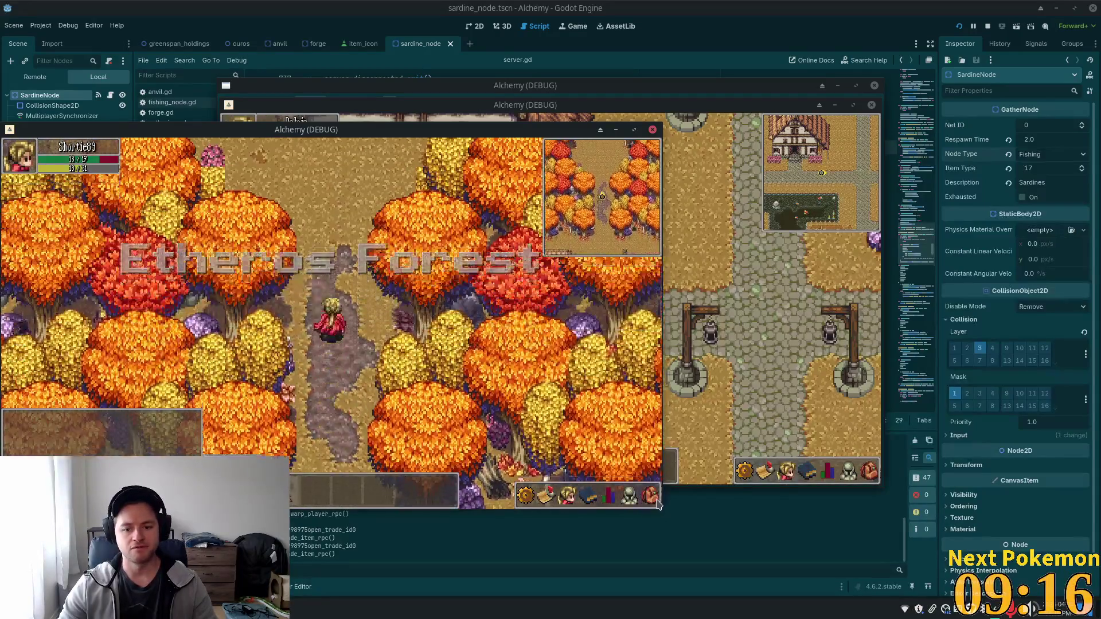
{"action": "left_click", "coordinate": [545, 495]}
{"action": "left_click", "coordinate": [629, 497]}
{"action": "key", "text": "w"}
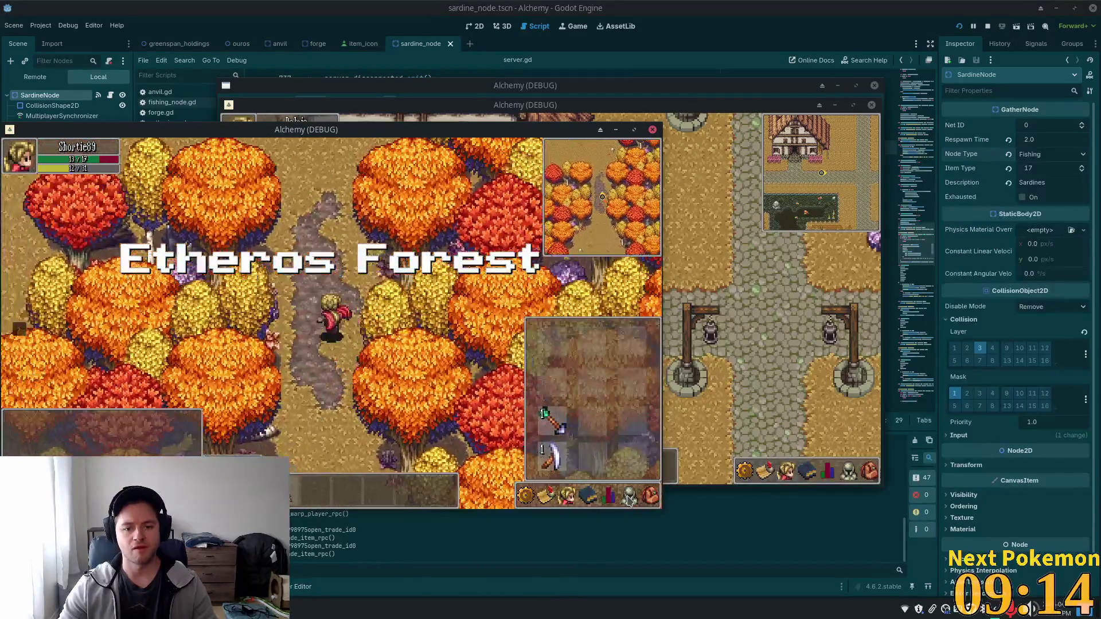
{"action": "left_click", "coordinate": [651, 497]}
{"action": "key", "text": "w"}
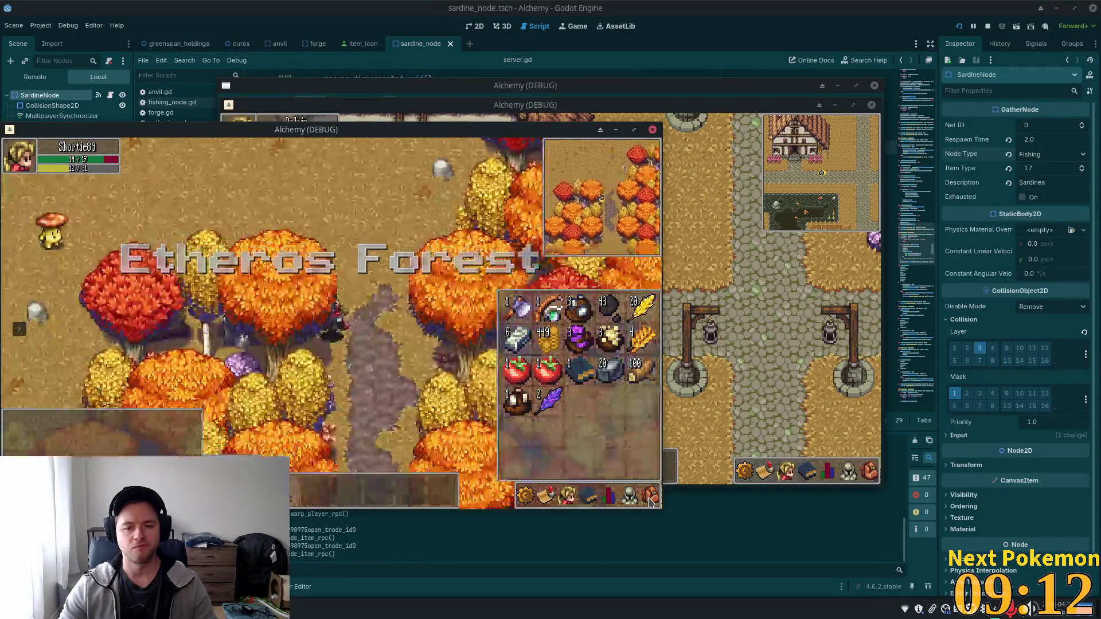
Return to Ouros, enter the red-roofed building and open the Weapon Vendor's shop
{"action": "key", "text": "w"}
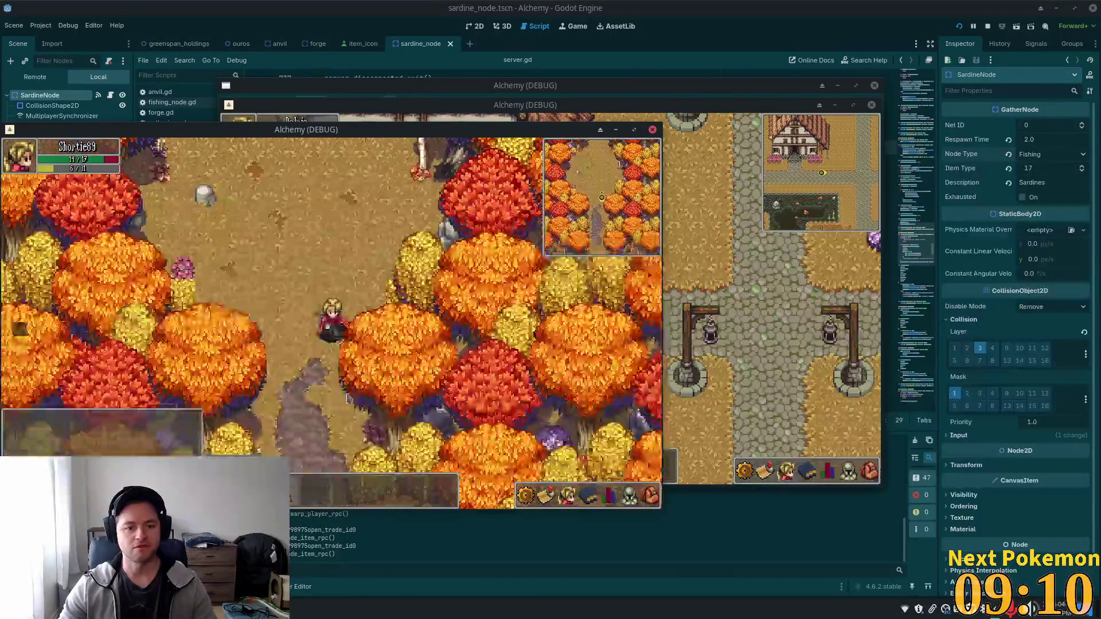
{"action": "key", "text": "s"}
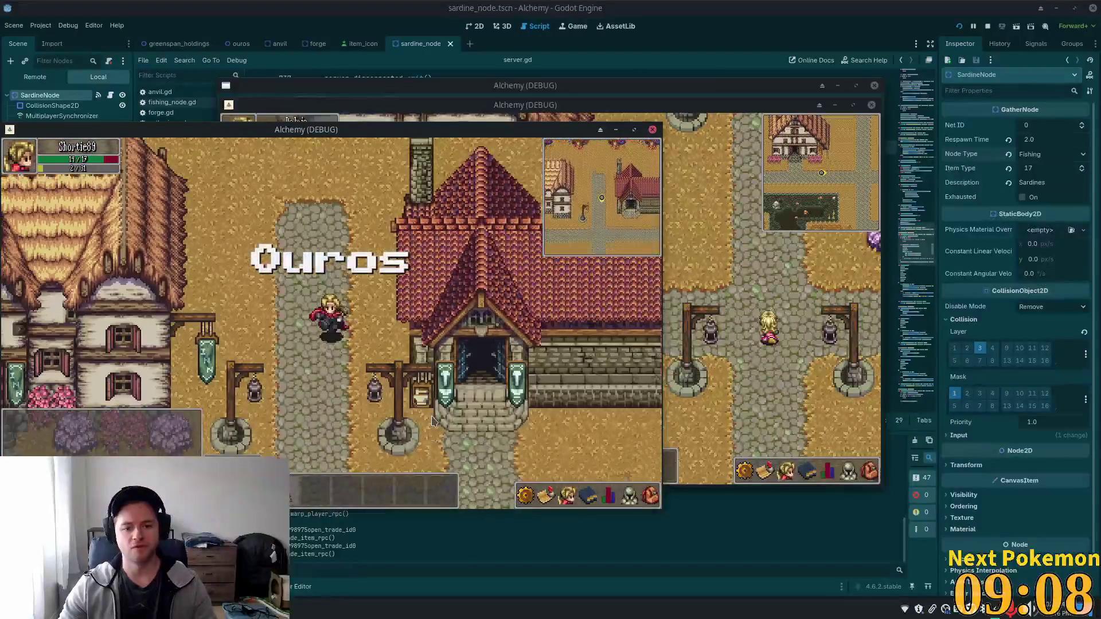
{"action": "key", "text": "d"}
{"action": "key", "text": "w"}
{"action": "key", "text": "w"}
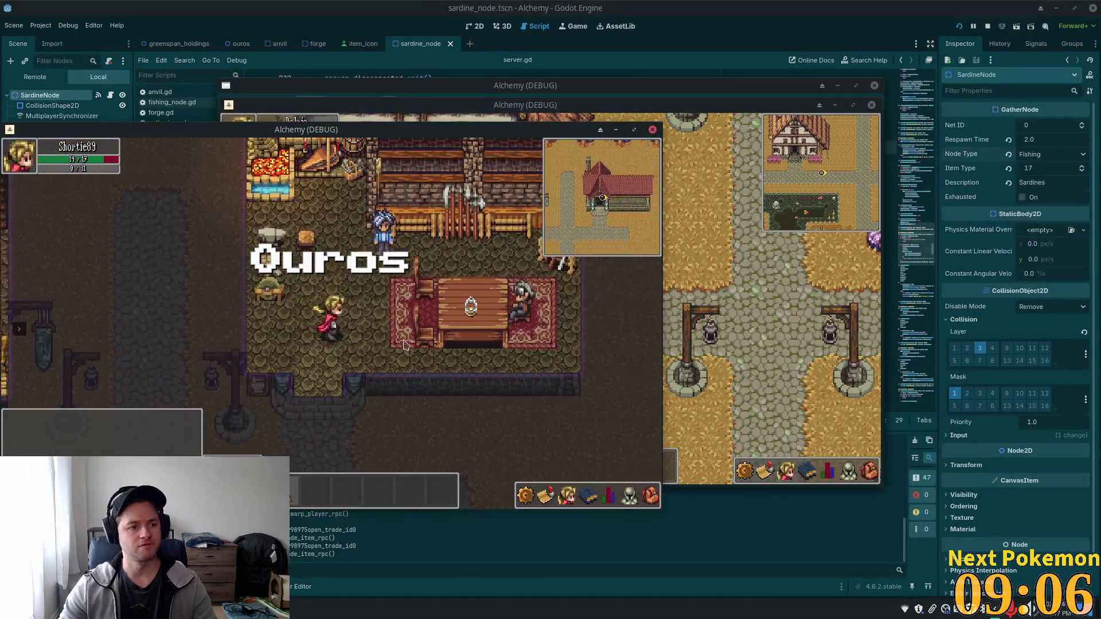
{"action": "key", "text": "e"}
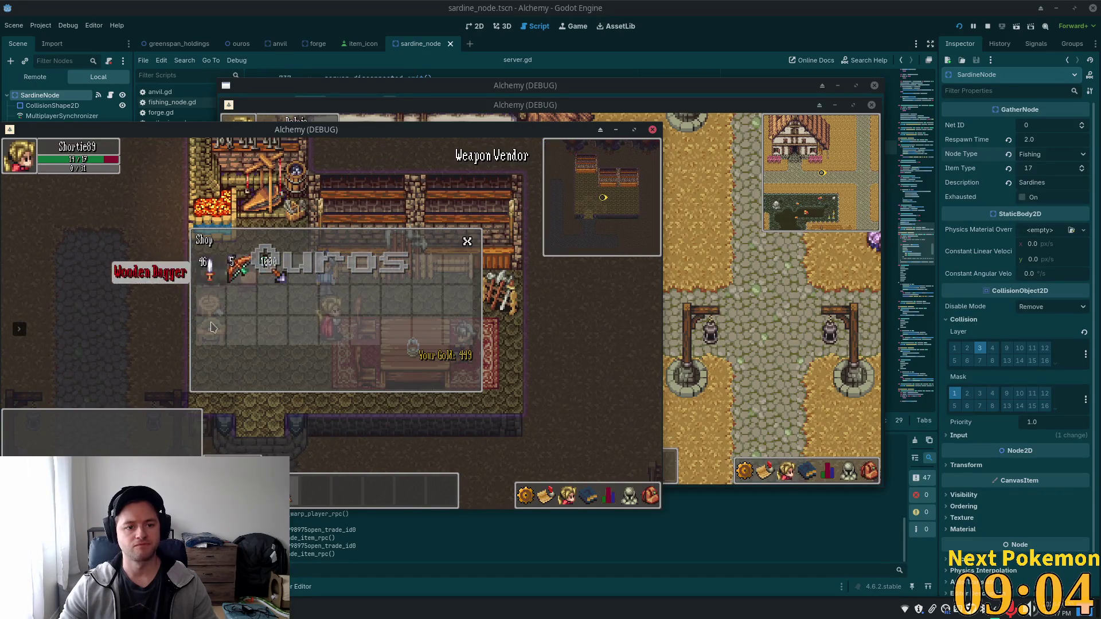
Buy one Wooden Dagger for 20 gold, leaving 429, and head back outside
{"action": "left_click", "coordinate": [646, 496]}
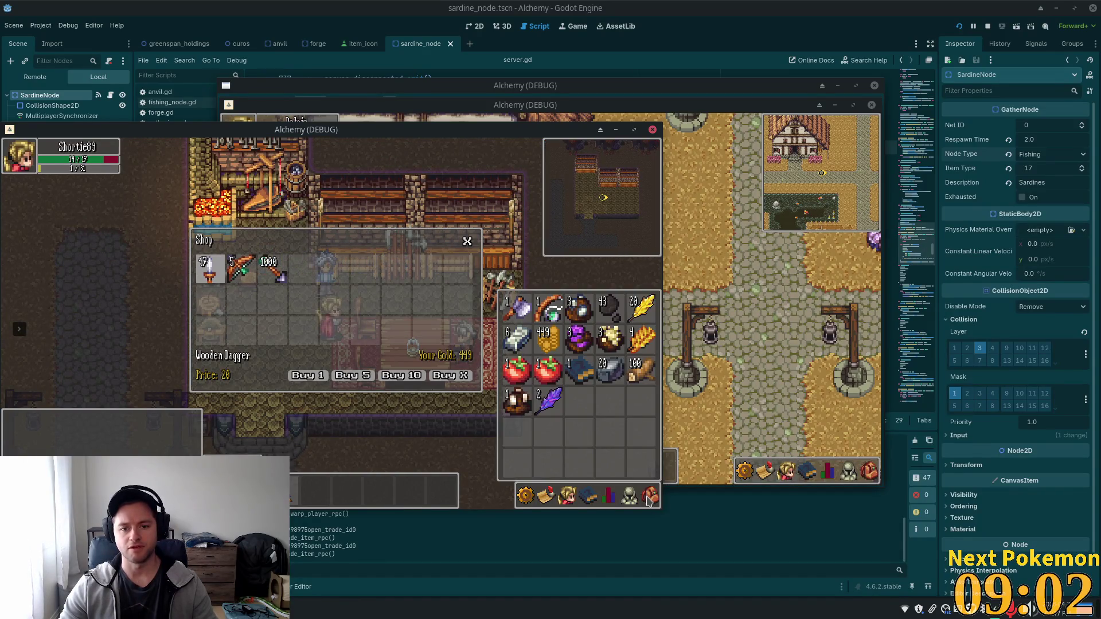
{"action": "left_click", "coordinate": [638, 488]}
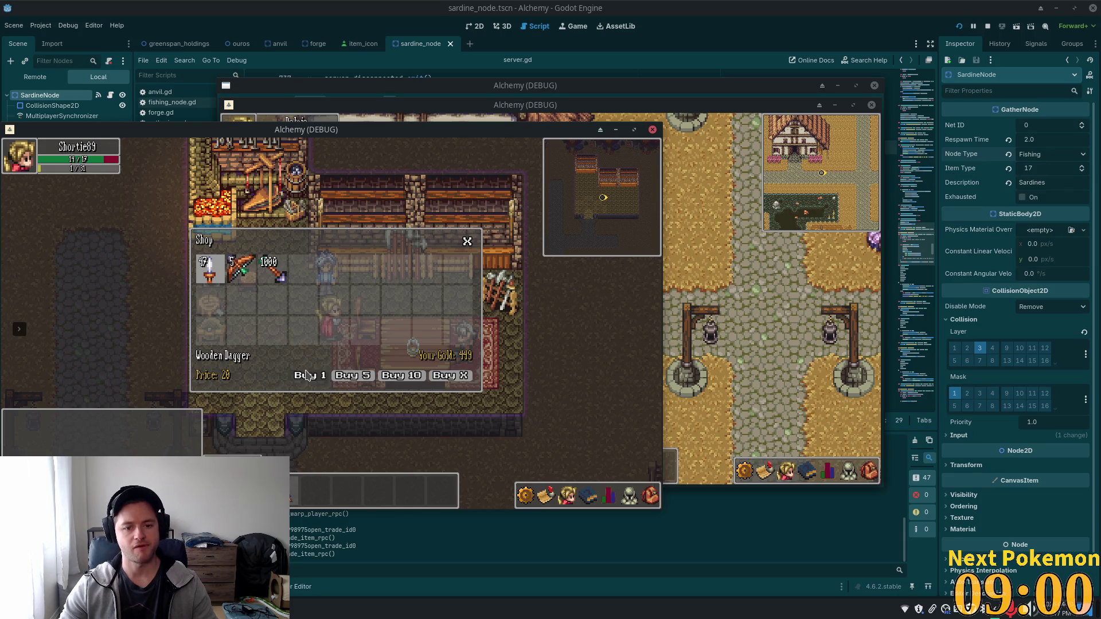
{"action": "left_click", "coordinate": [651, 497]}
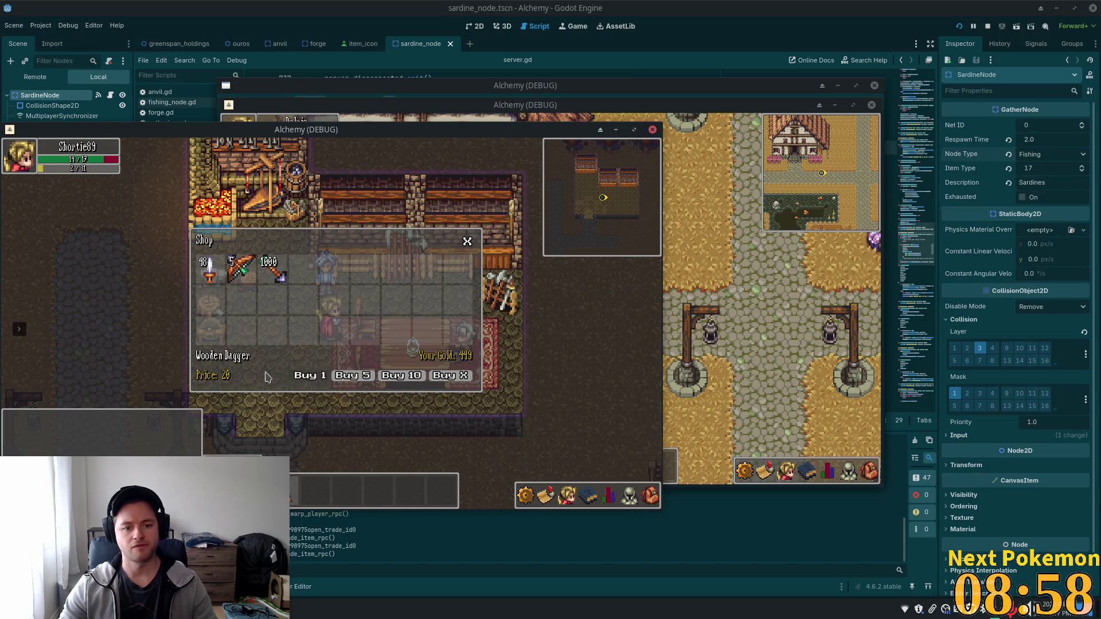
{"action": "left_click", "coordinate": [650, 497]}
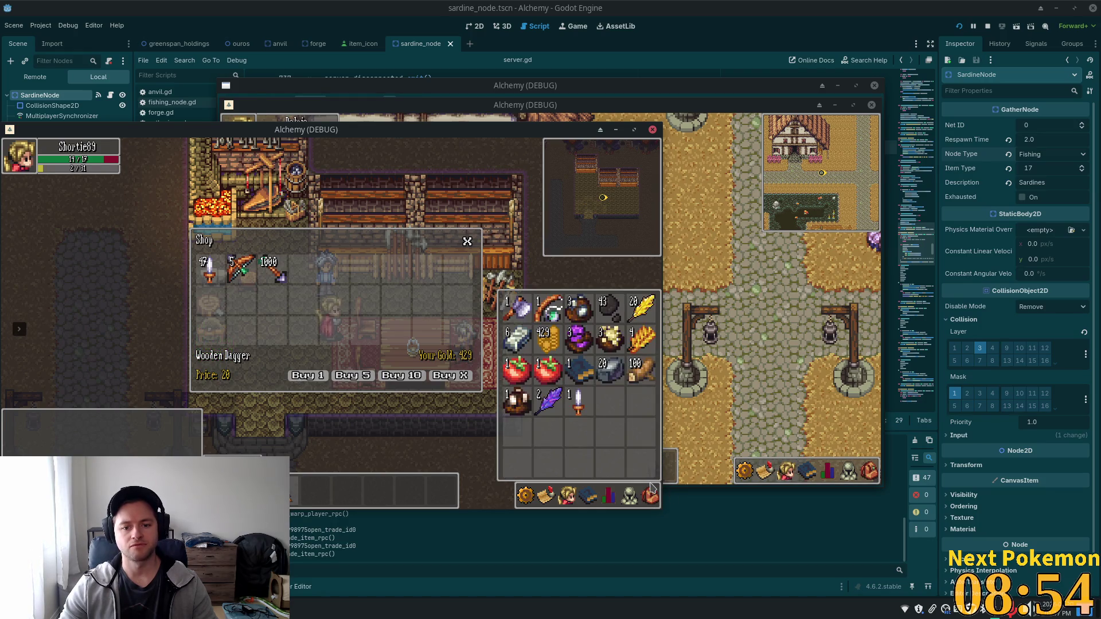
{"action": "key", "text": "Down"}
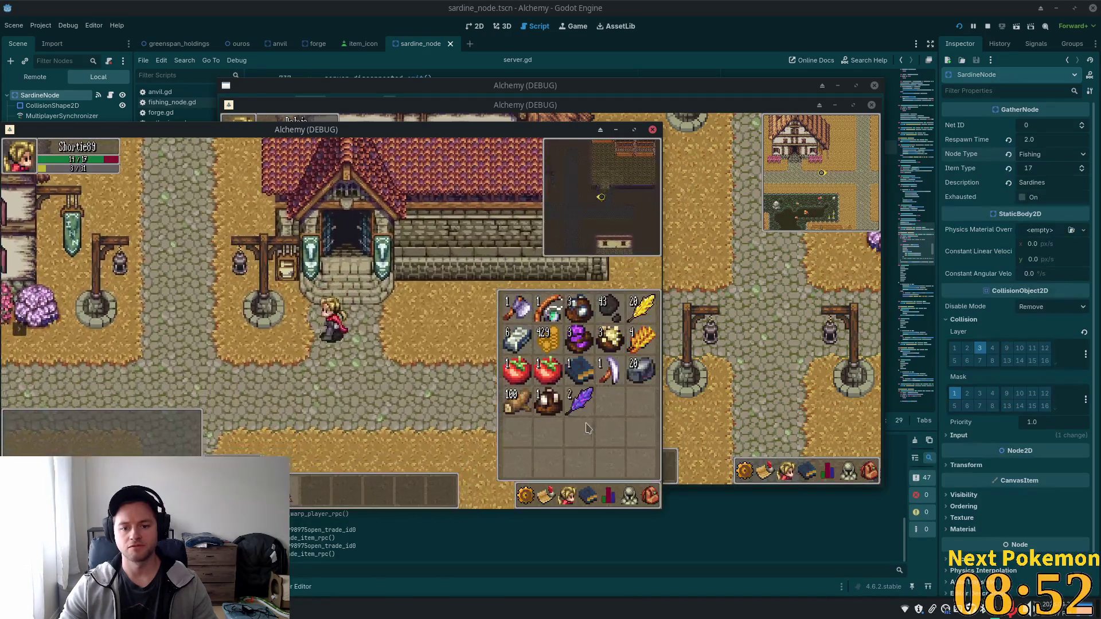
Walk north from Ouros through Etheros Forest and target a Shroomer at 100% health
{"action": "key", "text": "Left"}
{"action": "key", "text": "Up"}
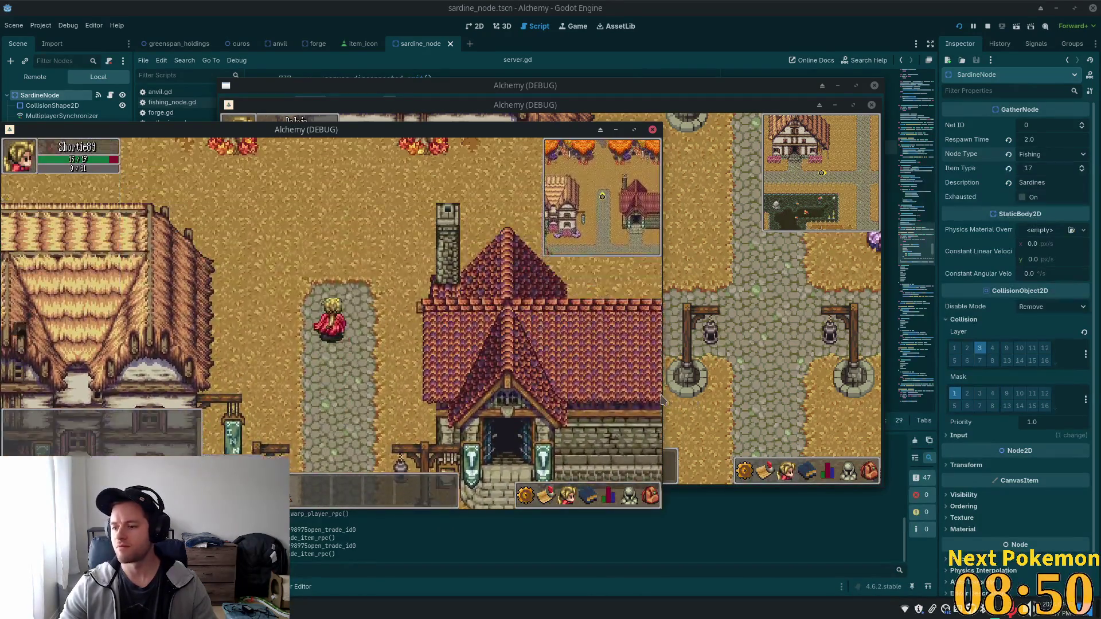
{"action": "key", "text": "Up"}
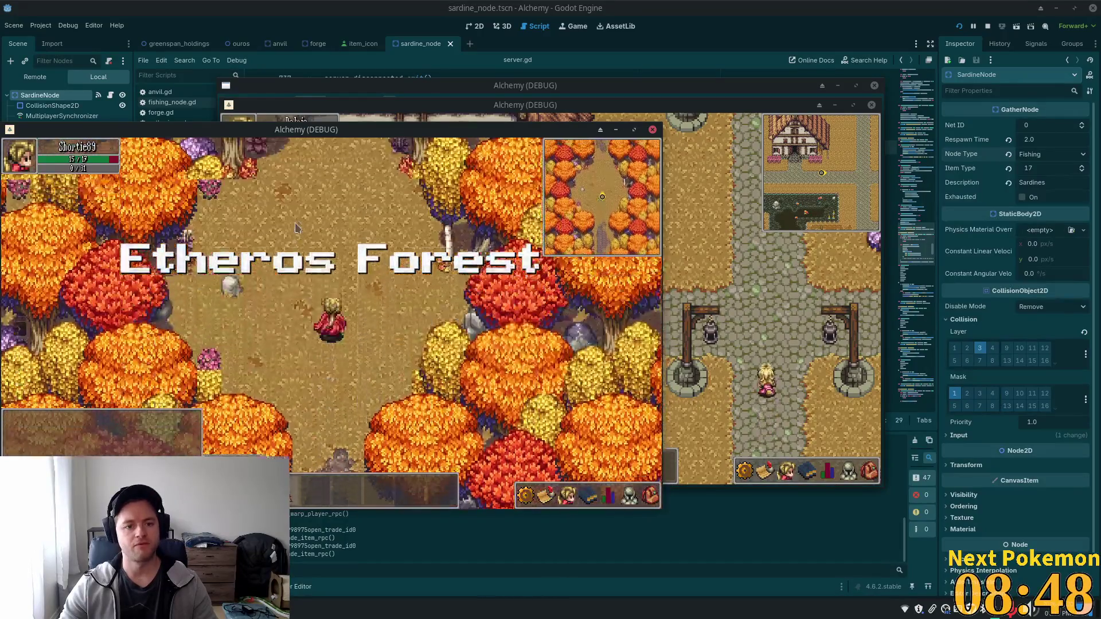
{"action": "key", "text": "Left"}
{"action": "key", "text": "Up"}
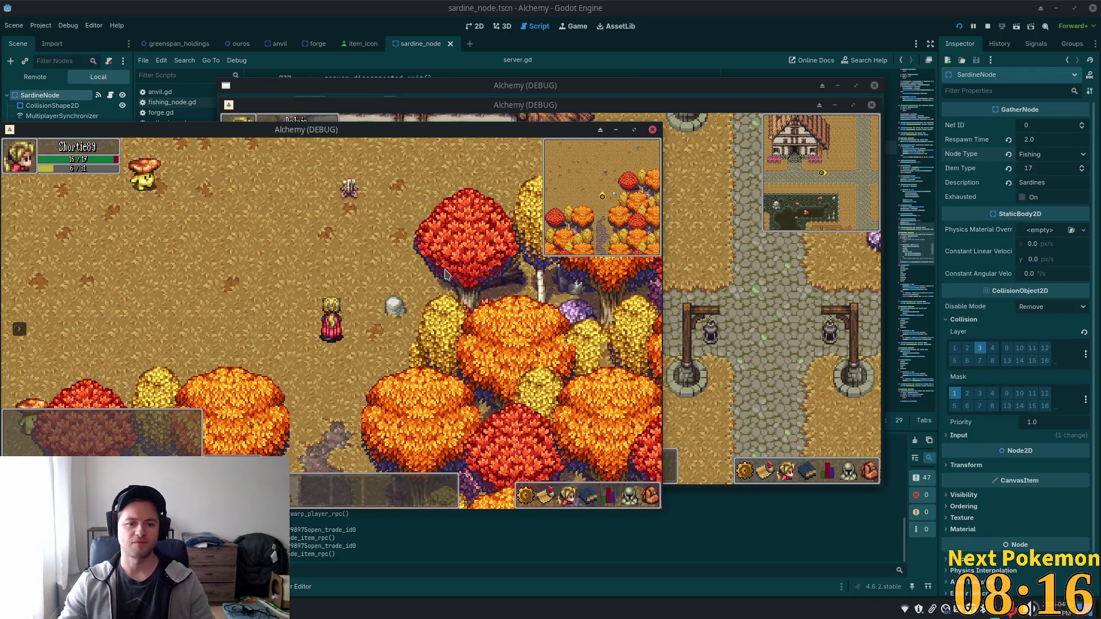
{"action": "key", "text": "a"}
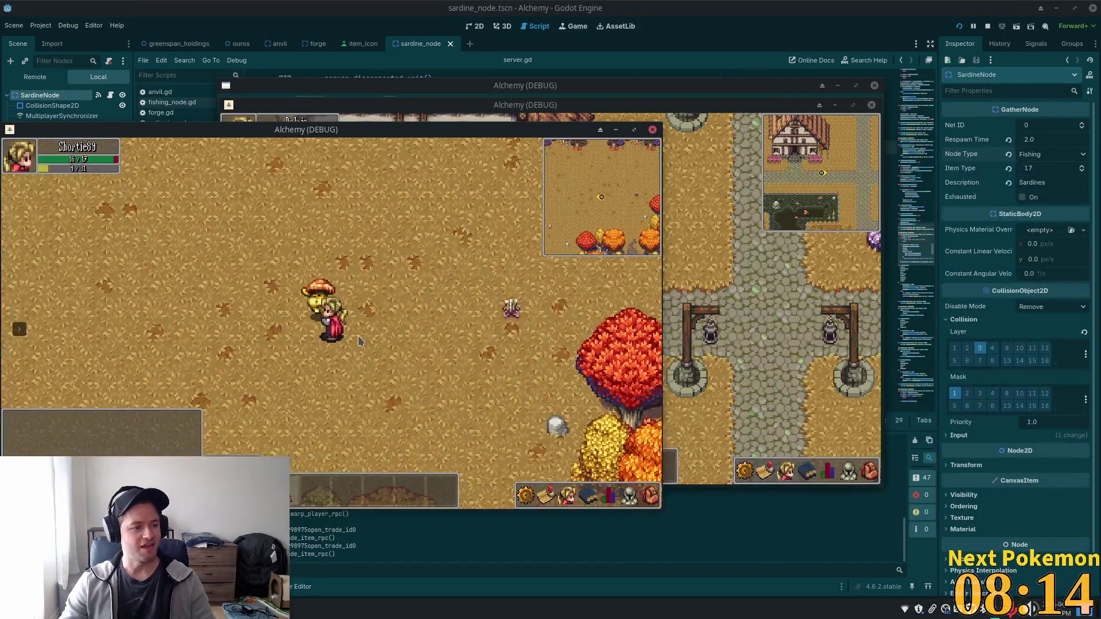
{"action": "key", "text": "w"}
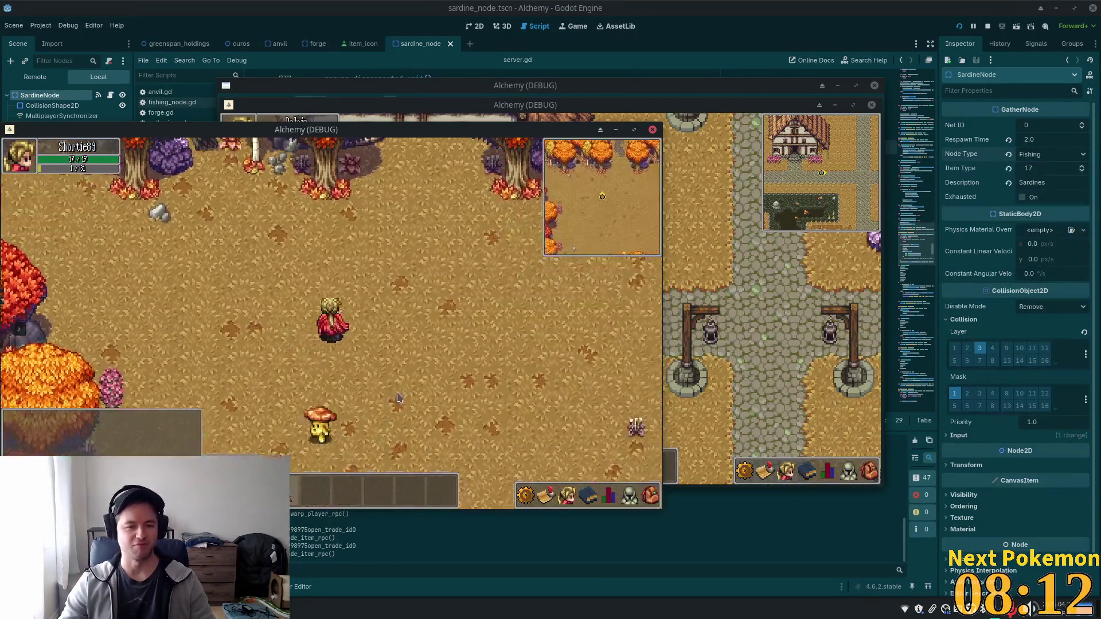
{"action": "left_click", "coordinate": [284, 409]}
Attack the Shroomer repeatedly until it dies
{"action": "key", "text": "w"}
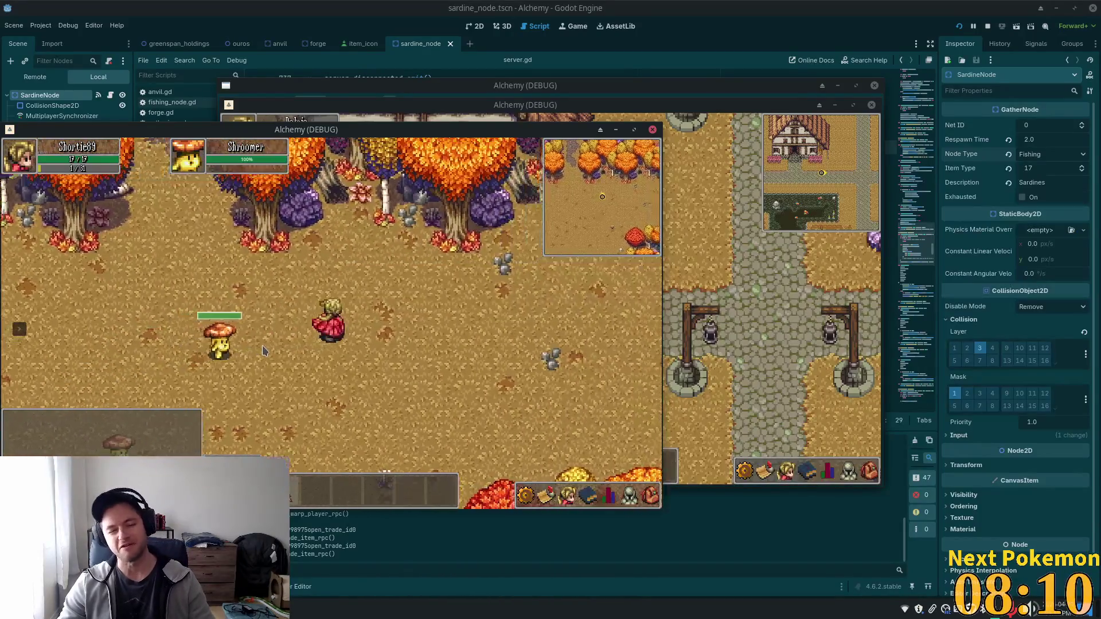
{"action": "key", "text": "d"}
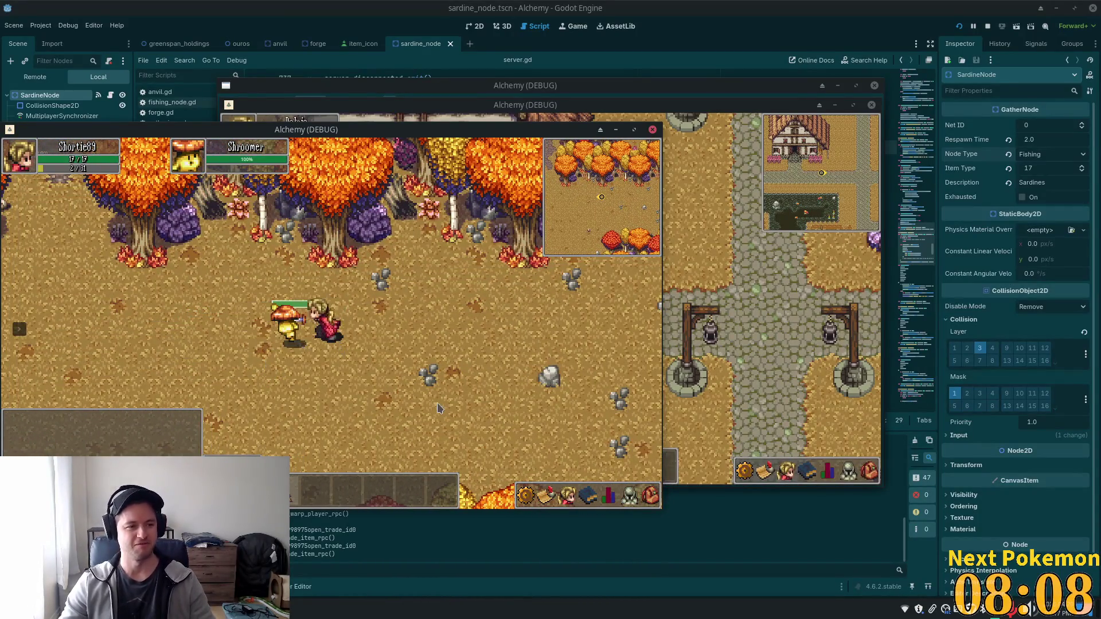
{"action": "key", "text": "d"}
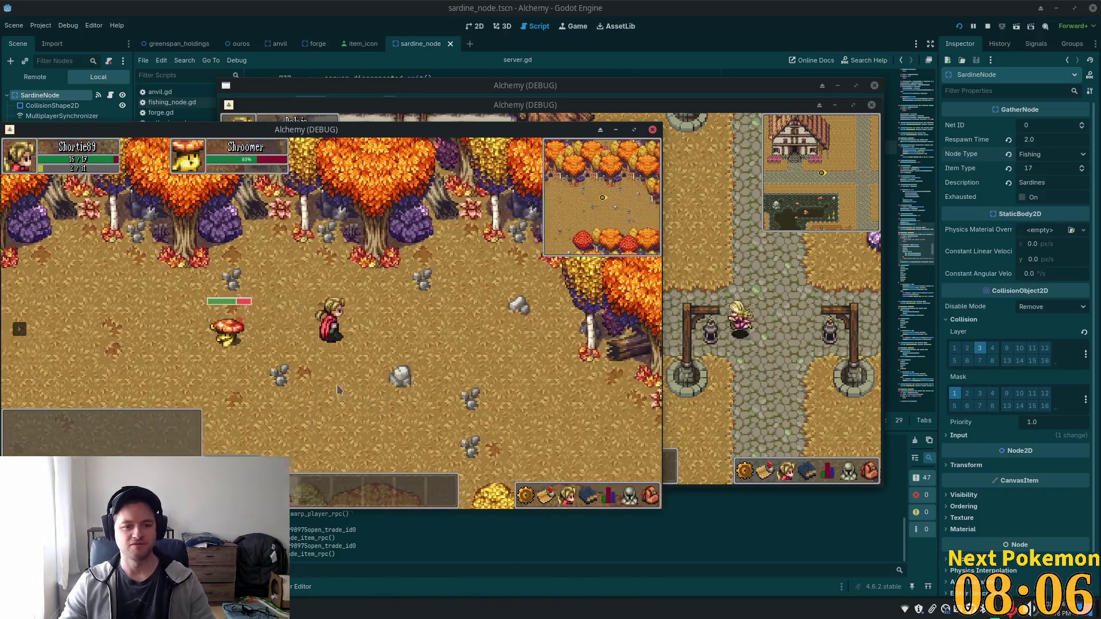
{"action": "key", "text": "d"}
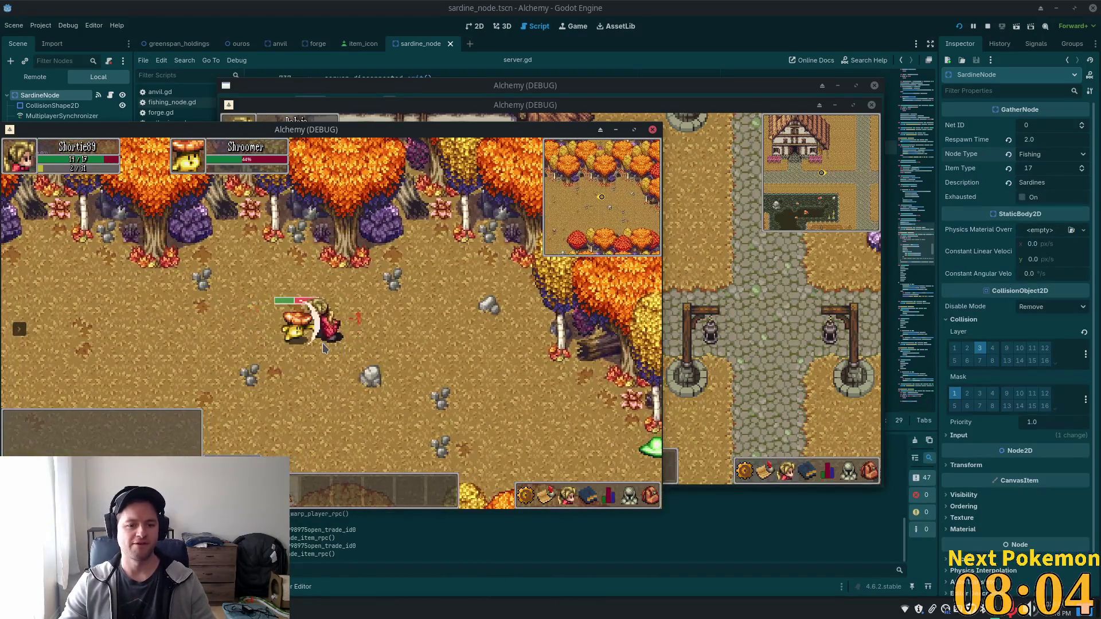
{"action": "key", "text": "d"}
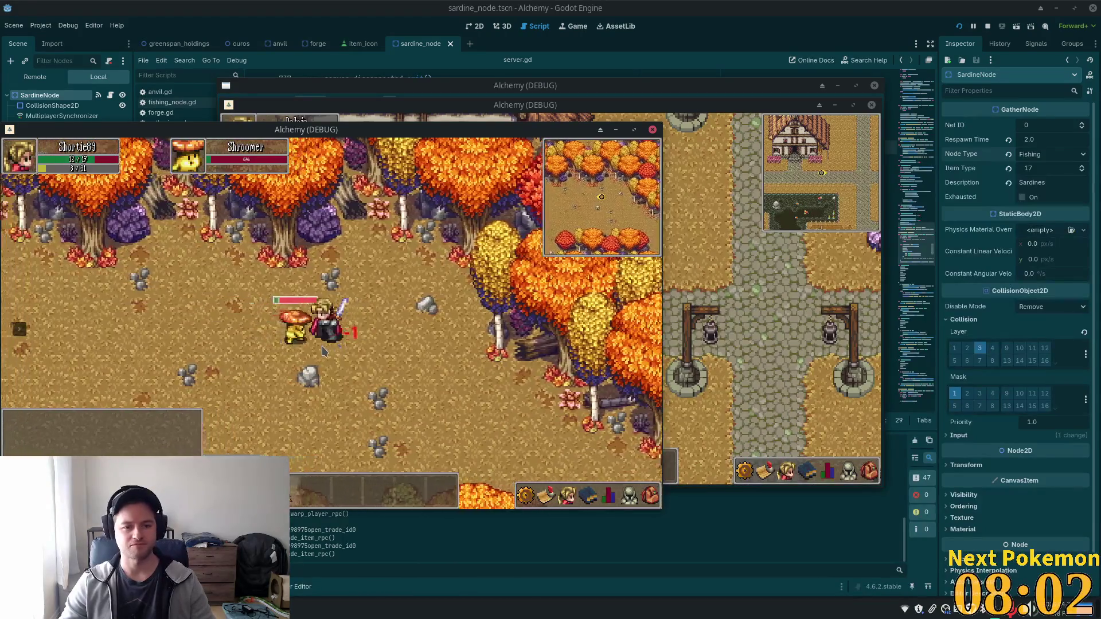
Walk down-right through the forest, target the Forest Slime and attack it
{"action": "key", "text": "a"}
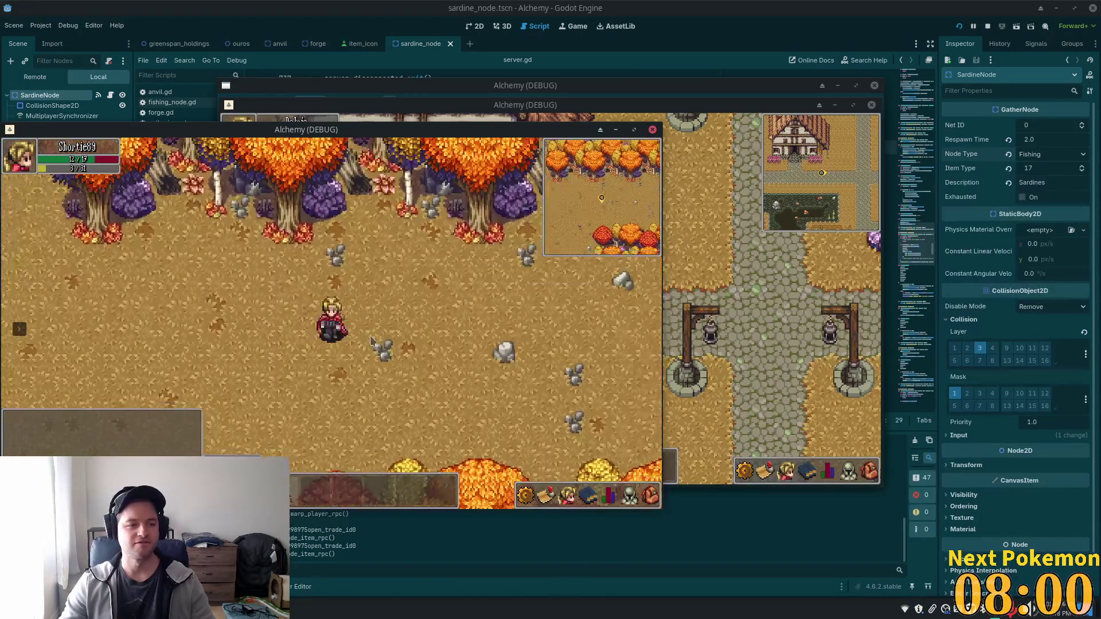
{"action": "key", "text": "d"}
{"action": "key", "text": "s"}
{"action": "left_click", "coordinate": [431, 332]}
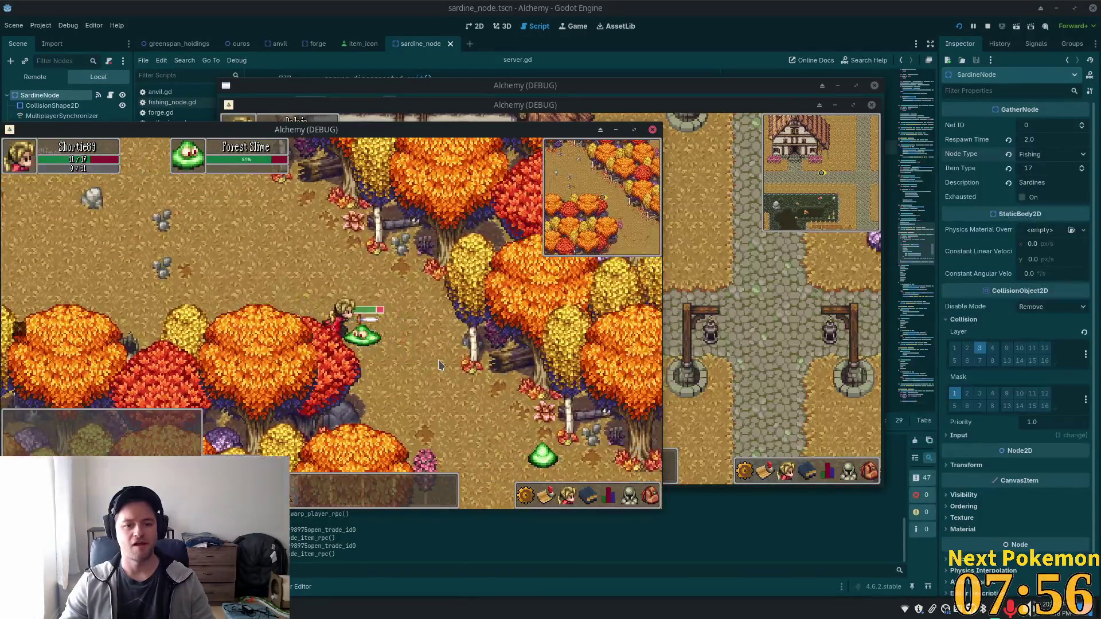
{"action": "key", "text": "w"}
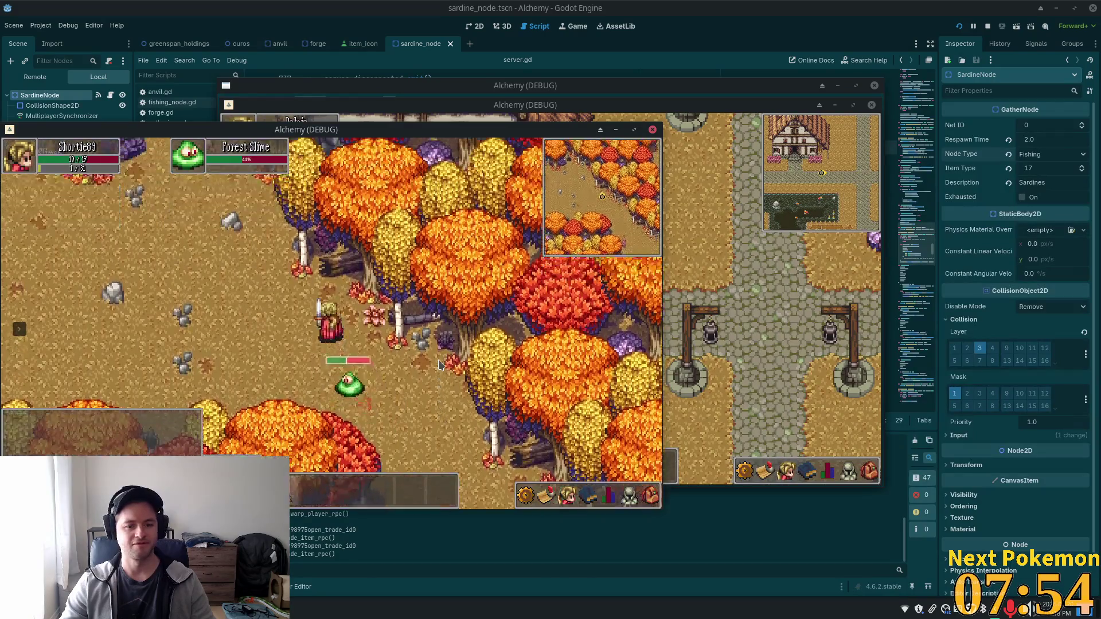
Keep attacking the Forest Slime until it is finished off
{"action": "key", "text": "a"}
{"action": "key", "text": "s"}
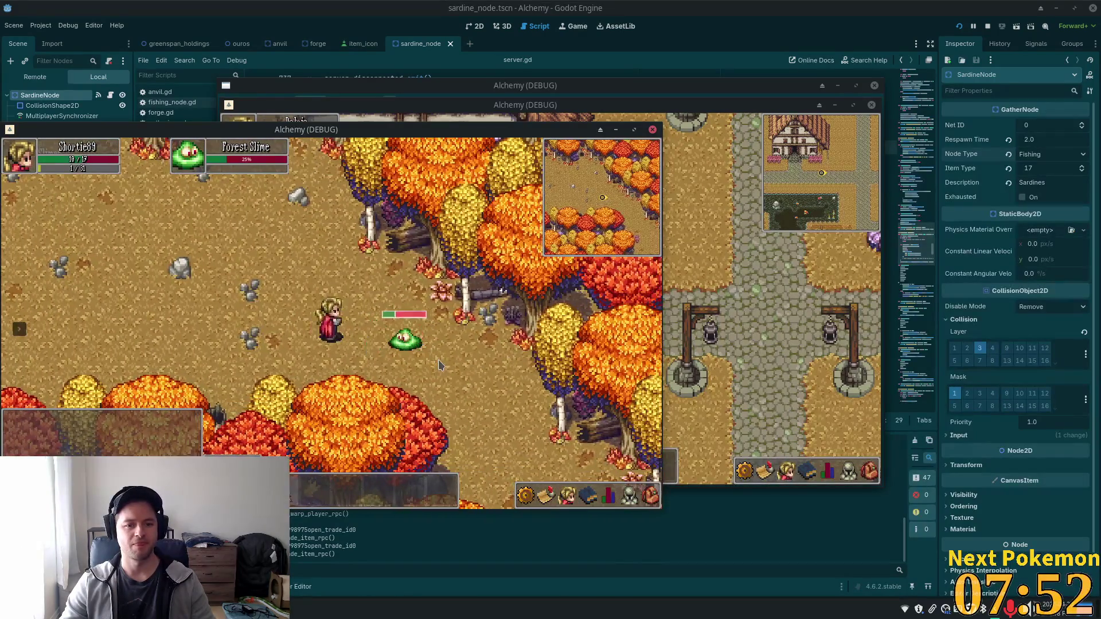
{"action": "key", "text": "a"}
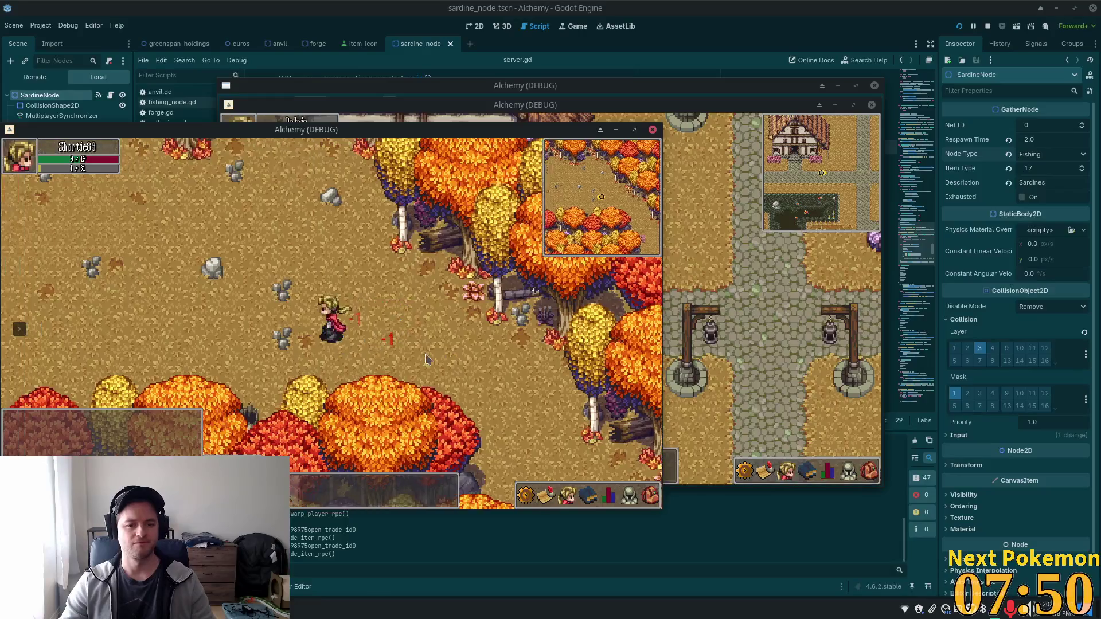
With the inventory open, walk across the autumn field and path up into Ouros, then close it
{"action": "key", "text": "a"}
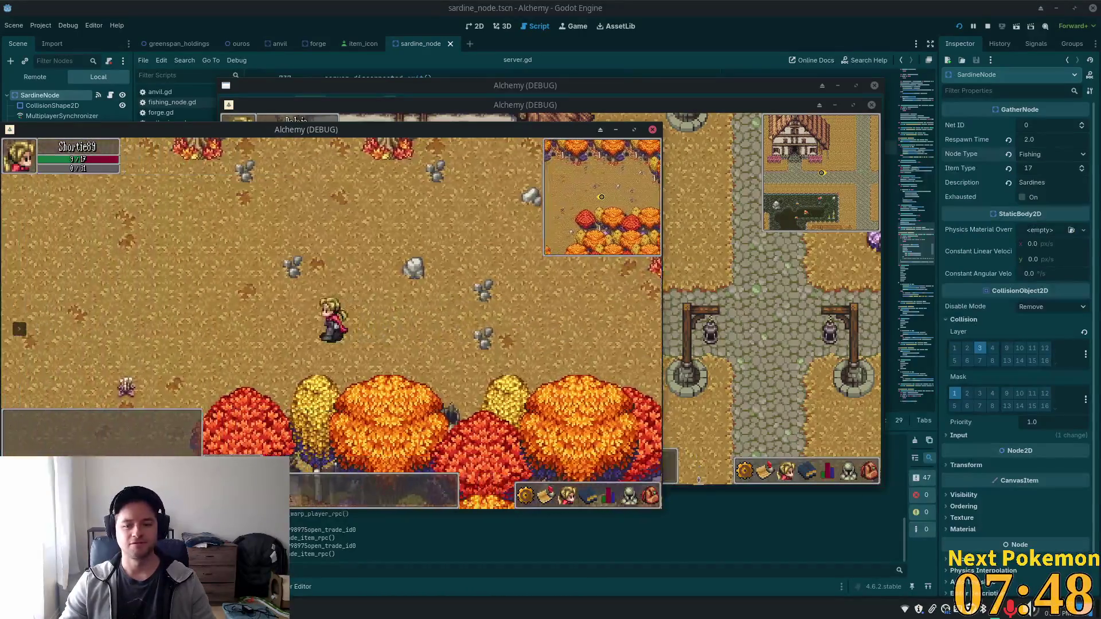
{"action": "key", "text": "i"}
{"action": "key", "text": "s"}
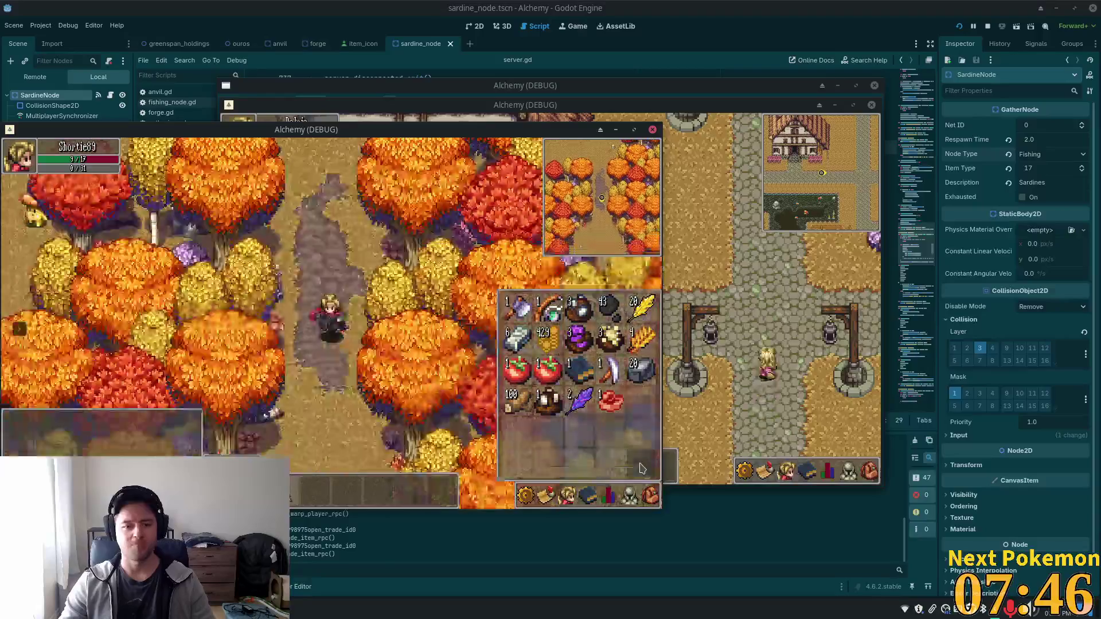
{"action": "key", "text": "w"}
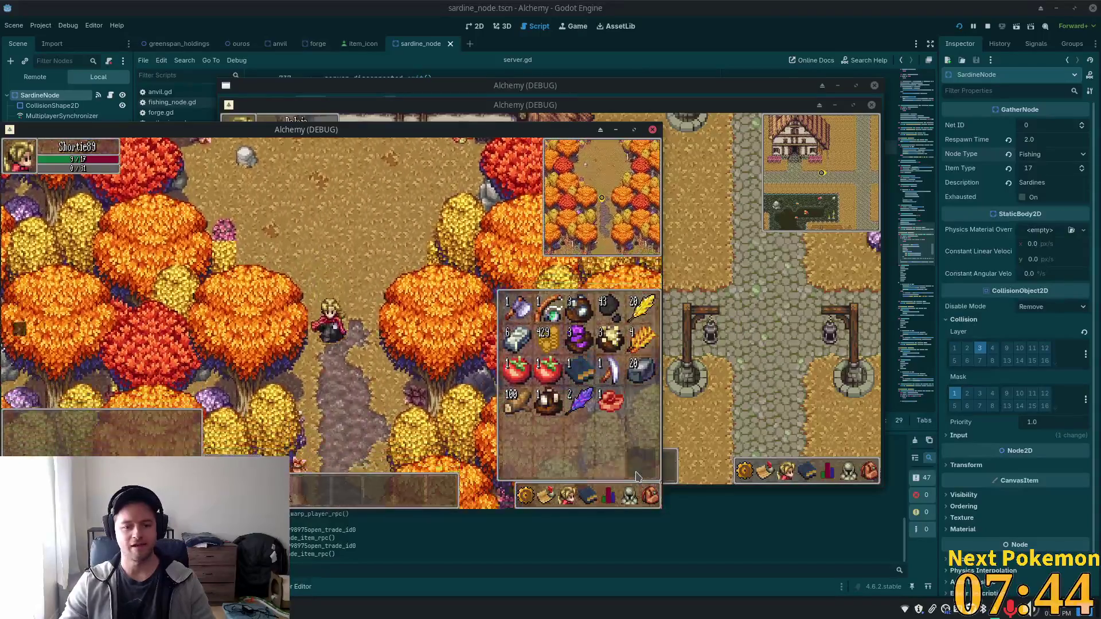
{"action": "key", "text": "w"}
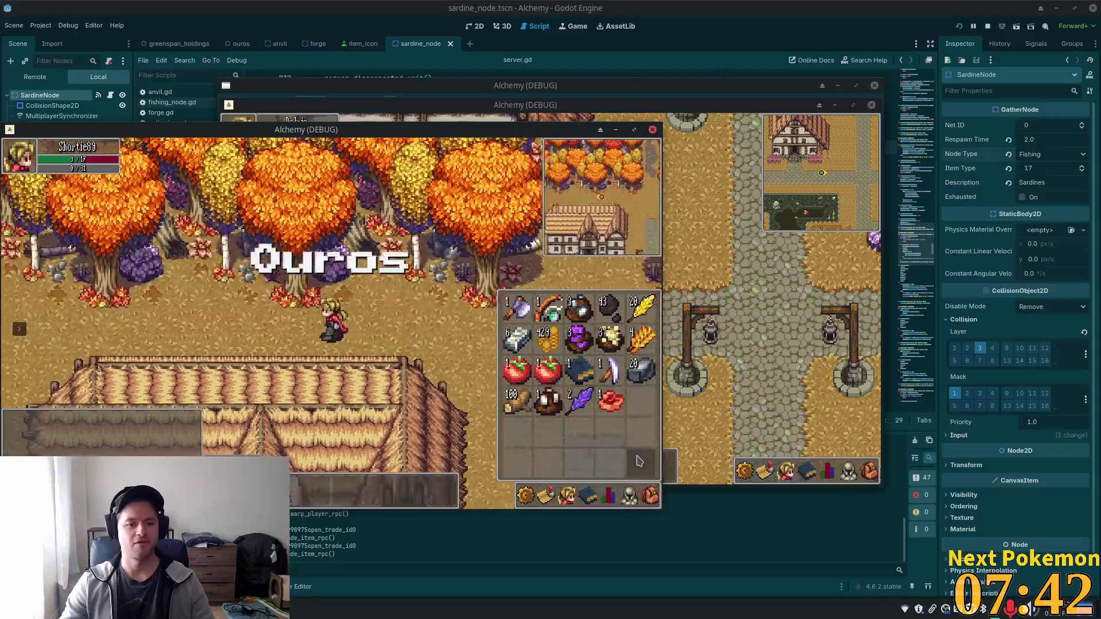
{"action": "key", "text": "a"}
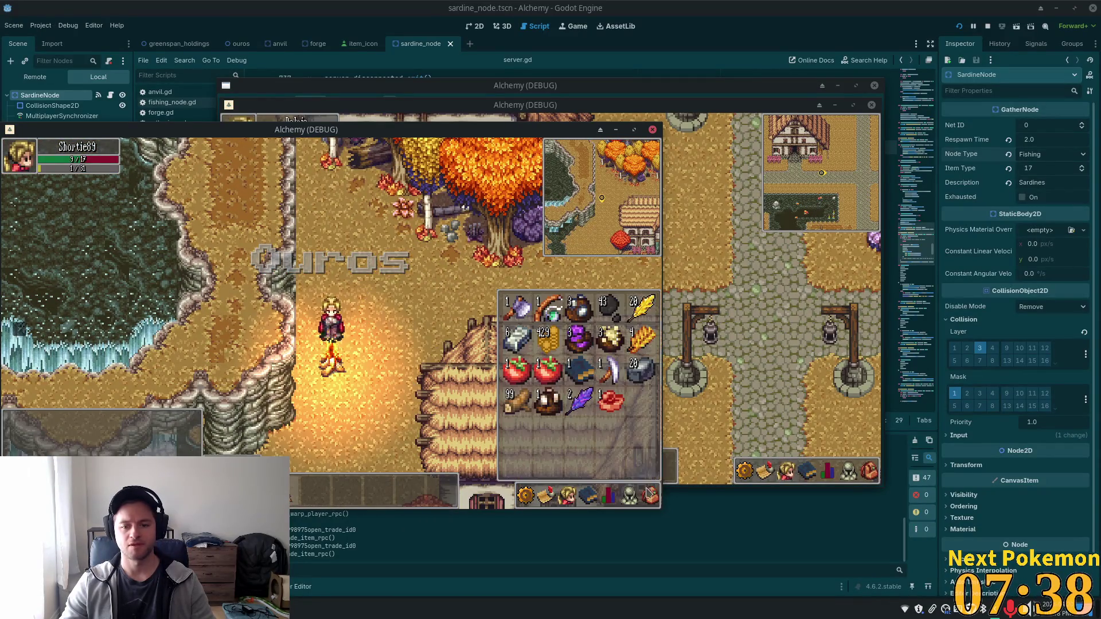
{"action": "key", "text": "i"}
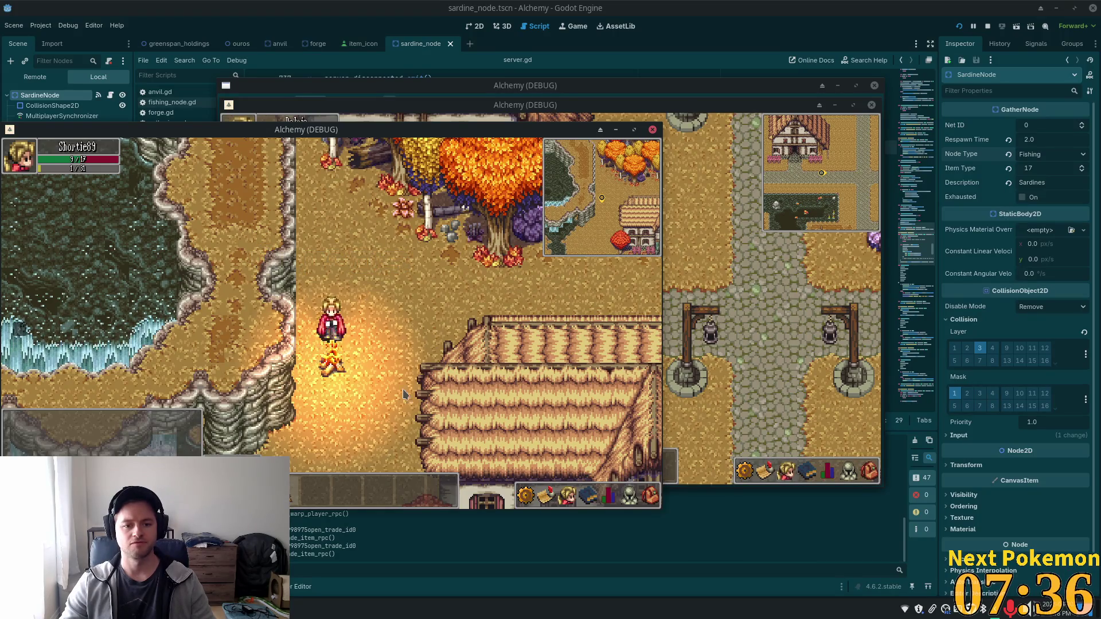
Walk down the cobblestone road past the lamp posts, across the bridge and up the river
{"action": "key", "text": "s"}
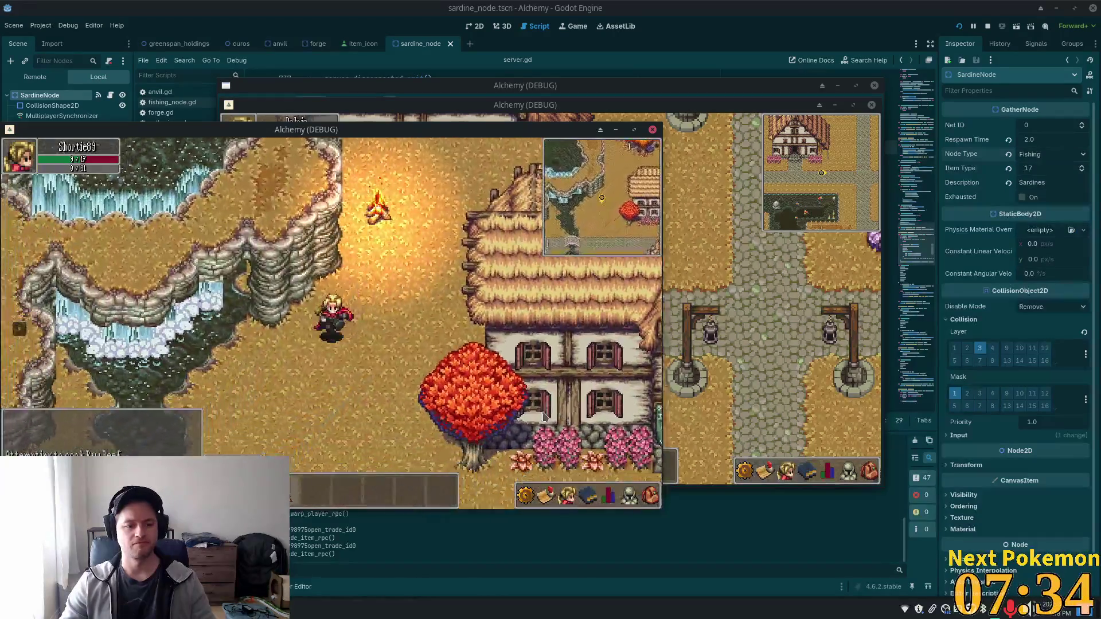
{"action": "key", "text": "d"}
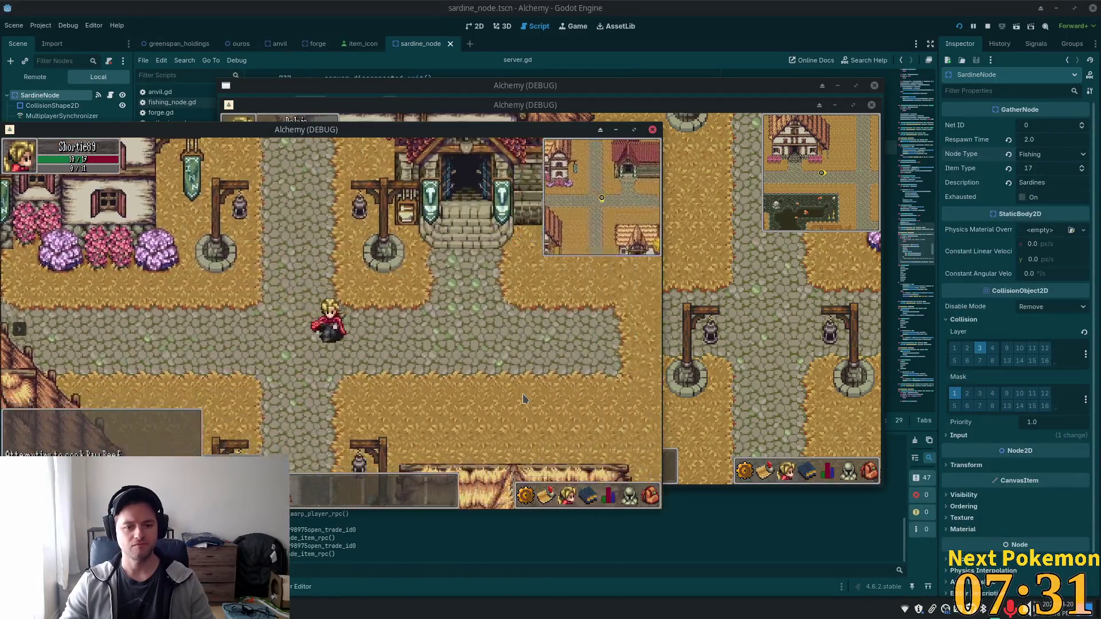
{"action": "key", "text": "s"}
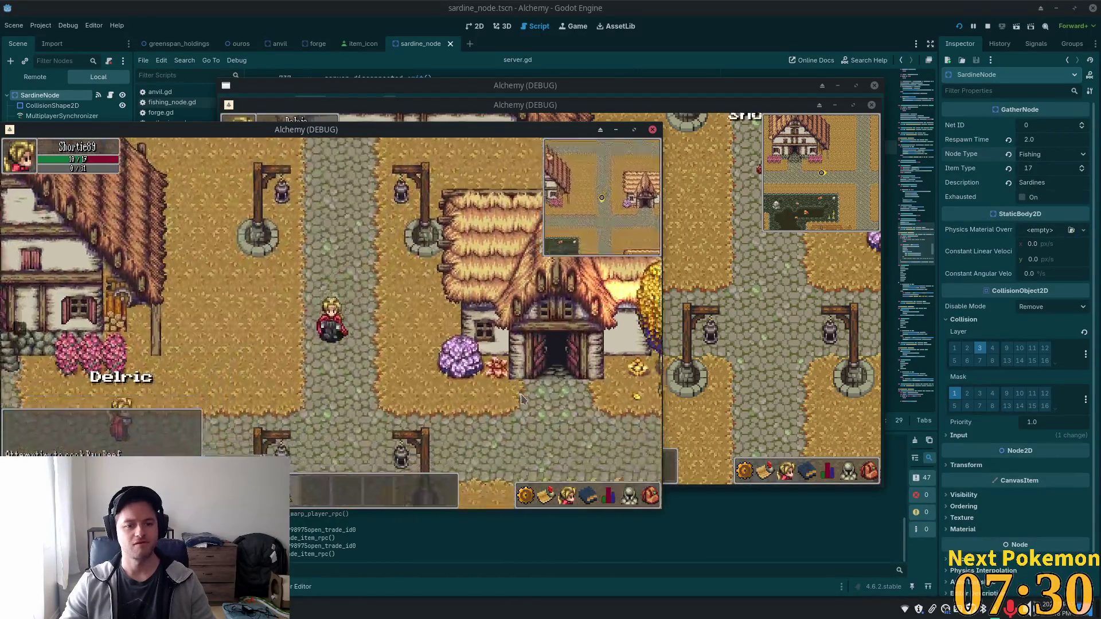
{"action": "key", "text": "w"}
{"action": "key", "text": "a"}
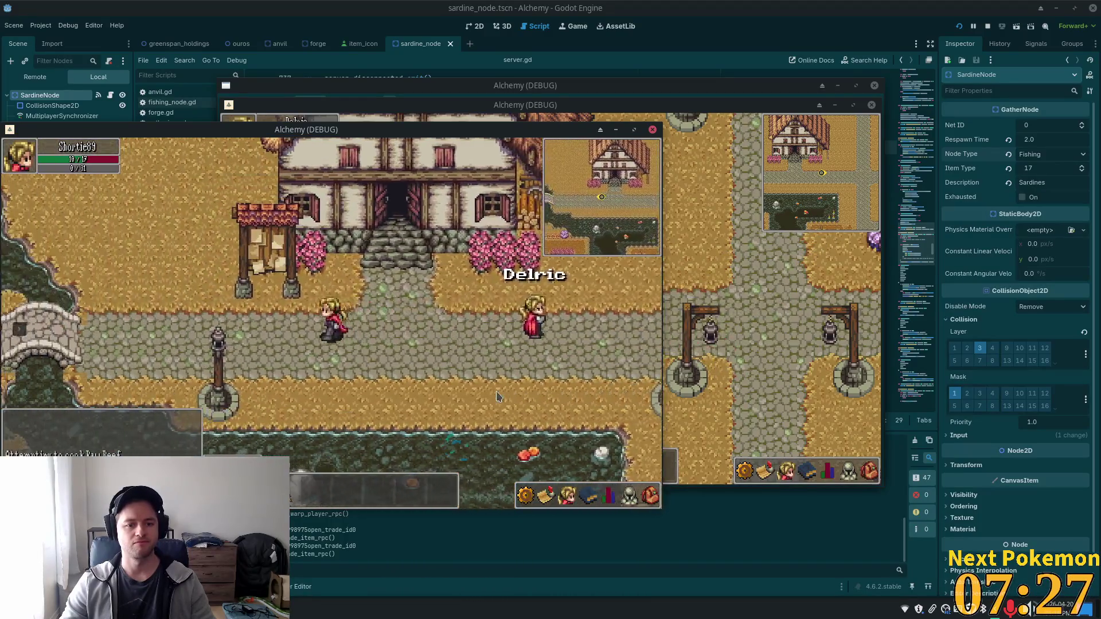
{"action": "key", "text": "a"}
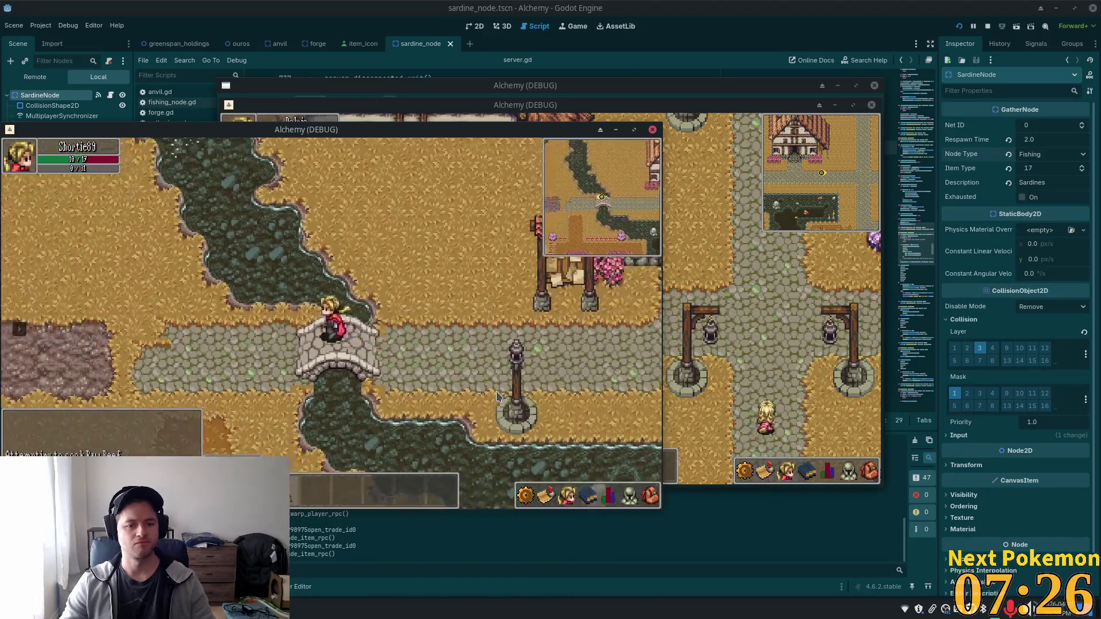
{"action": "key", "text": "w"}
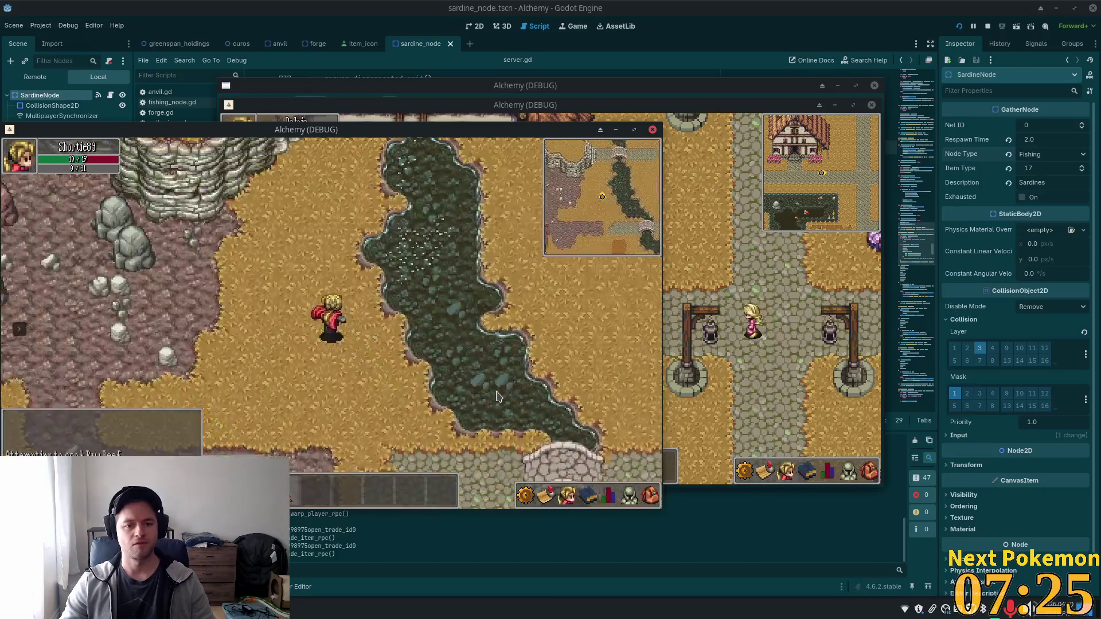
{"action": "key", "text": "w"}
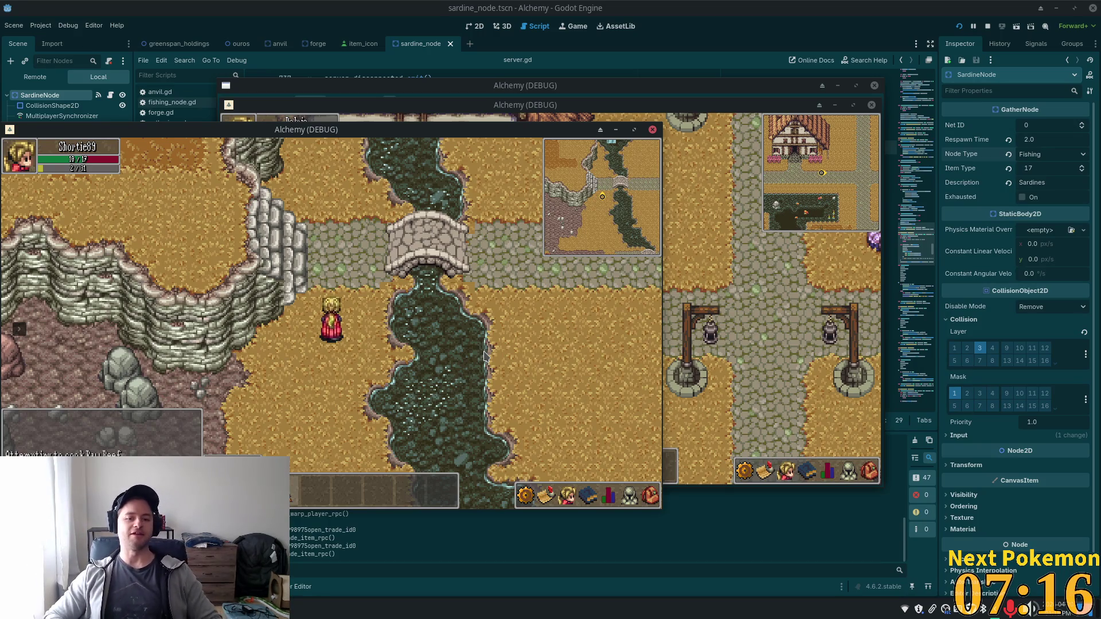
Walk back along the stone path past the house door to the lamp posts
{"action": "key", "text": "Up"}
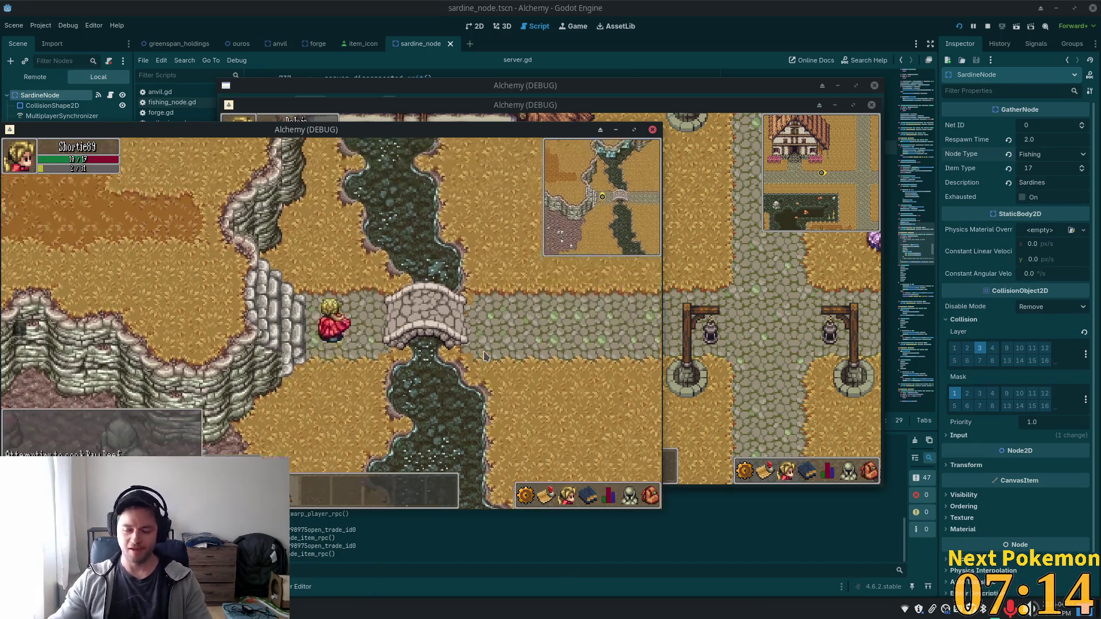
{"action": "key", "text": "Right"}
{"action": "key", "text": "Down"}
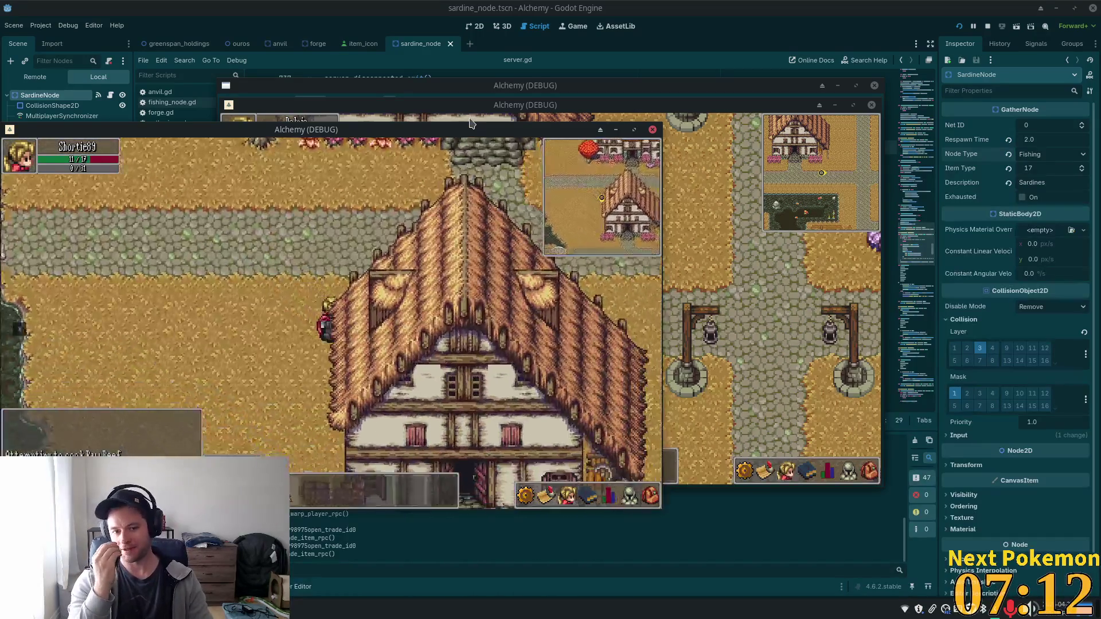
{"action": "key", "text": "Right"}
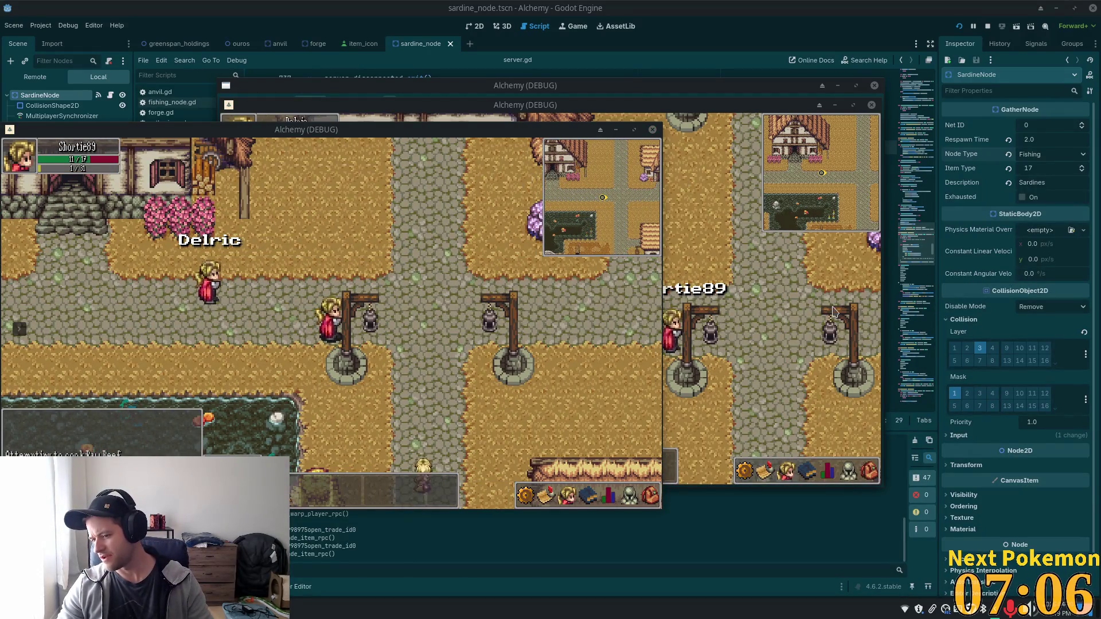
Walk the character along the road into the next area and up-left to a lamp post
{"action": "left_click", "coordinate": [604, 306]}
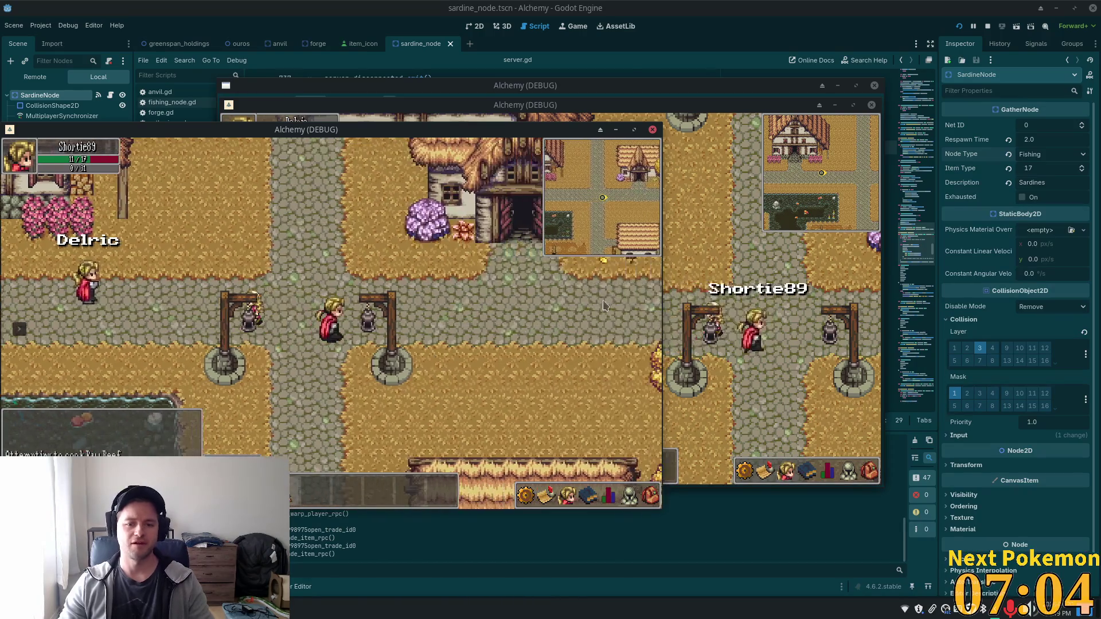
{"action": "left_click_drag", "start_coordinate": [603, 306], "coordinate": [563, 299]}
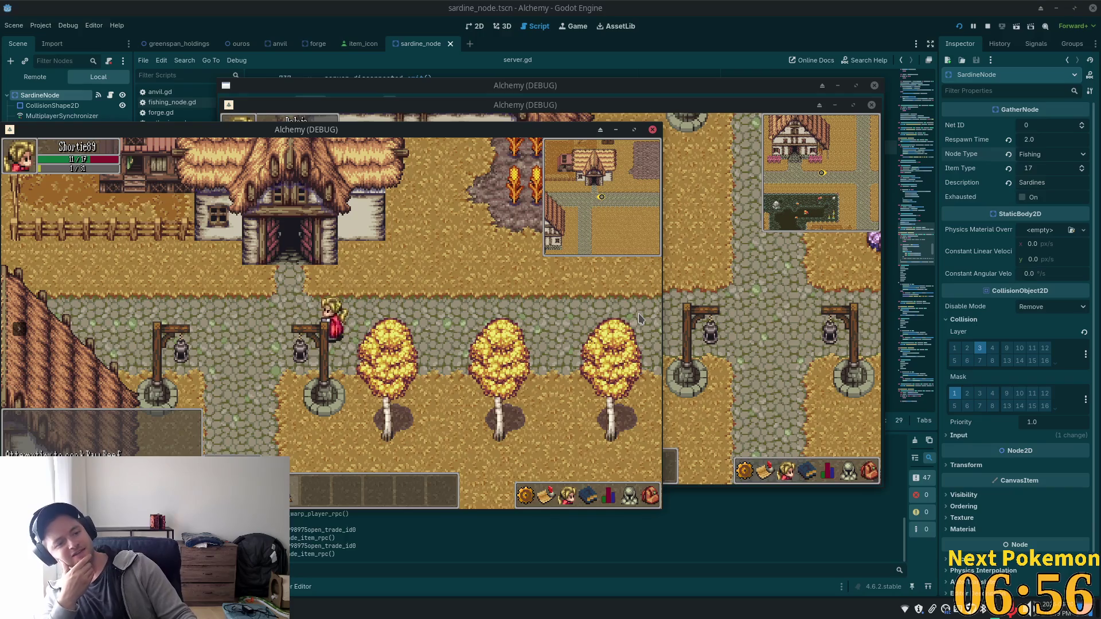
{"action": "key", "text": "Left"}
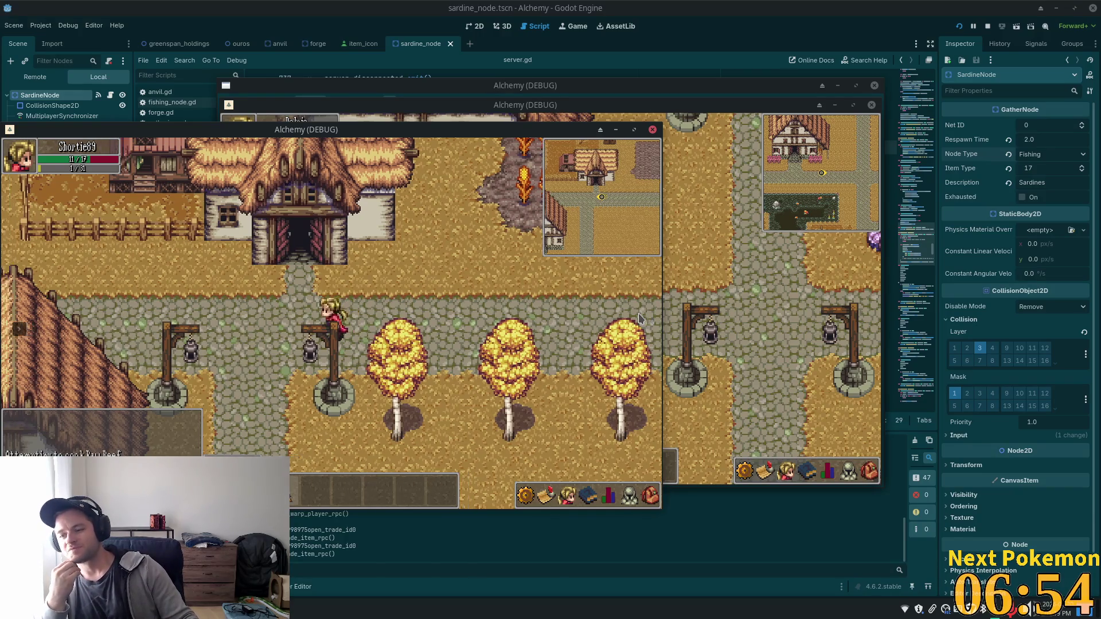
{"action": "key", "text": "Up"}
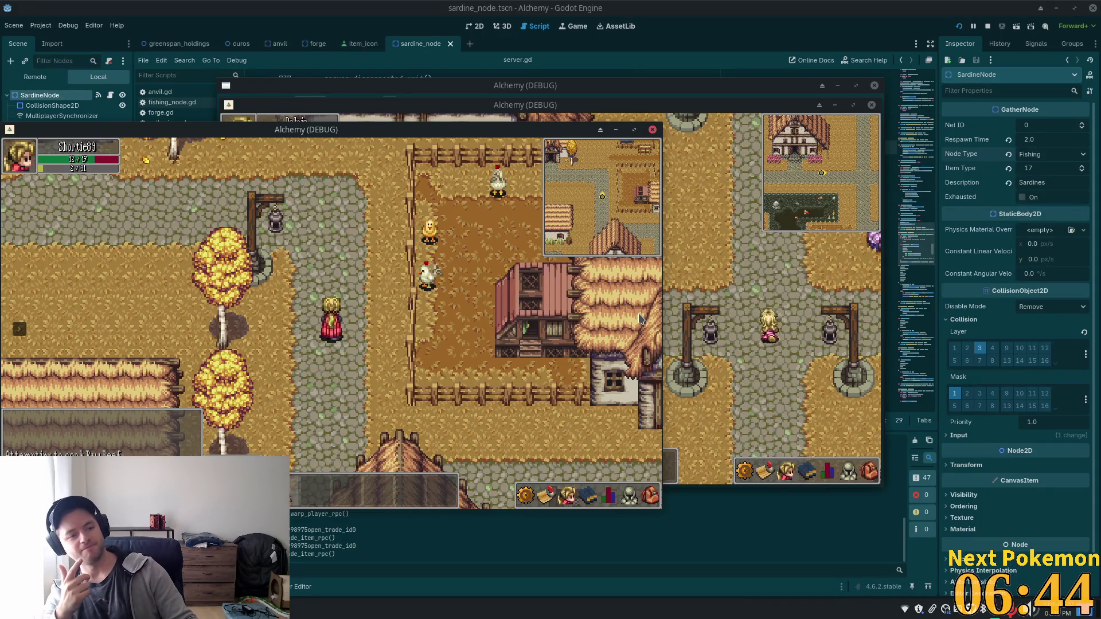
{"action": "key", "text": "Up"}
{"action": "key", "text": "Left"}
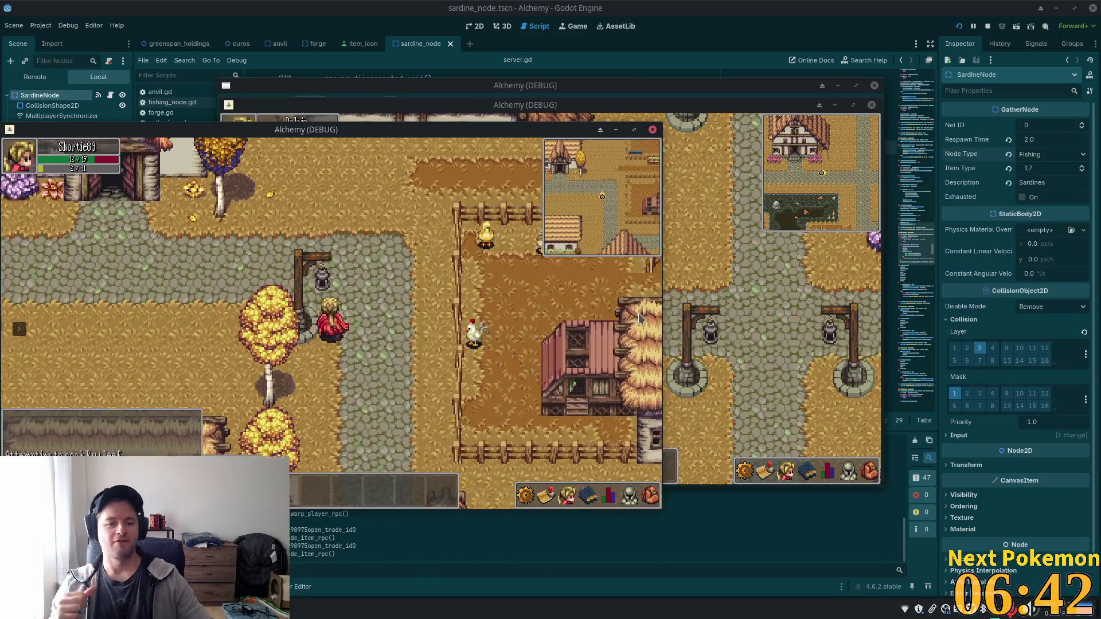
Walk past the thatched house and well, by Delric, then up the cobbled path
{"action": "key", "text": "Up"}
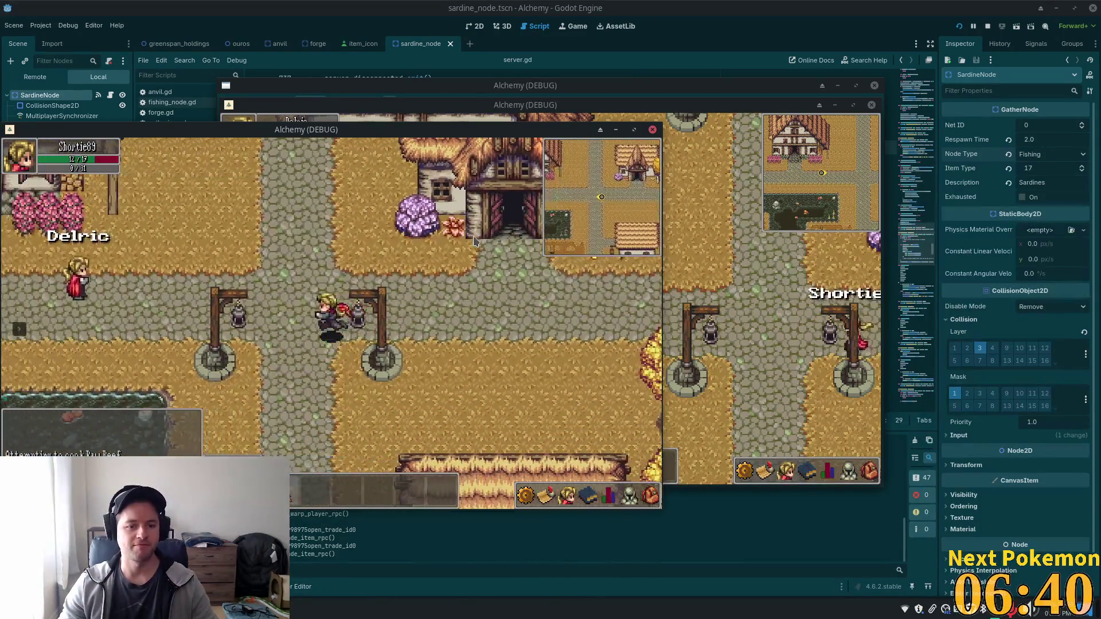
{"action": "key", "text": "Down"}
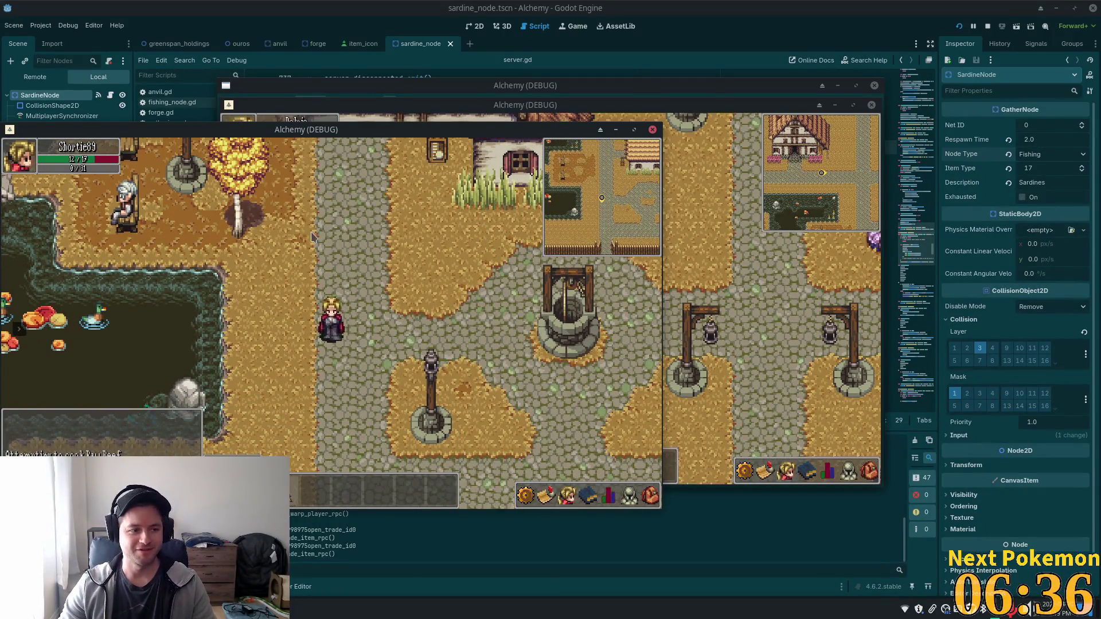
{"action": "key", "text": "Up"}
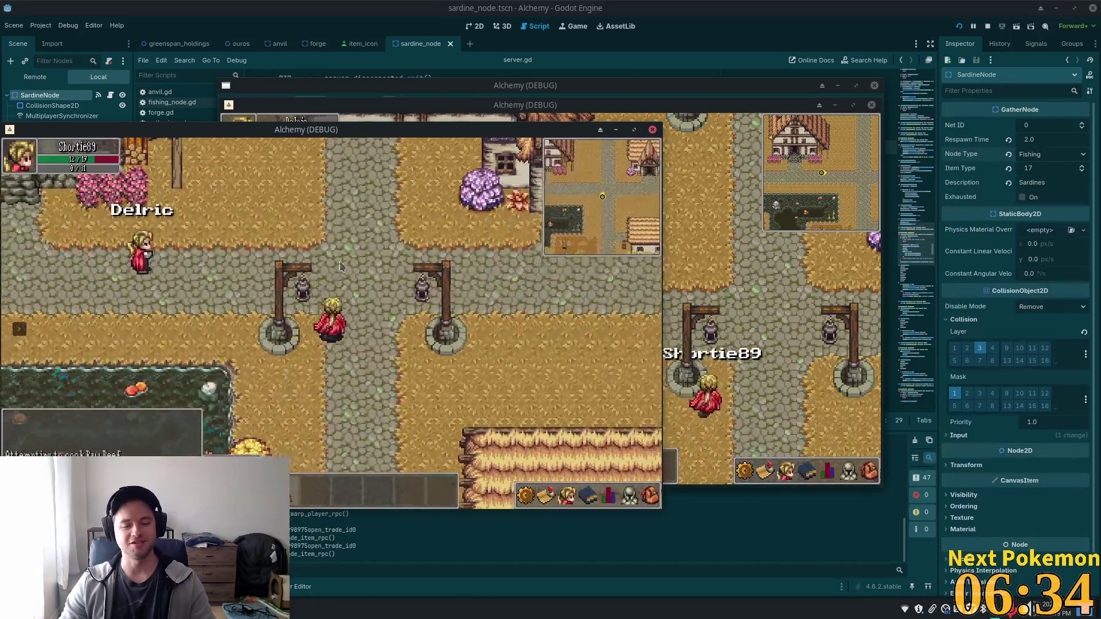
{"action": "key", "text": "Left"}
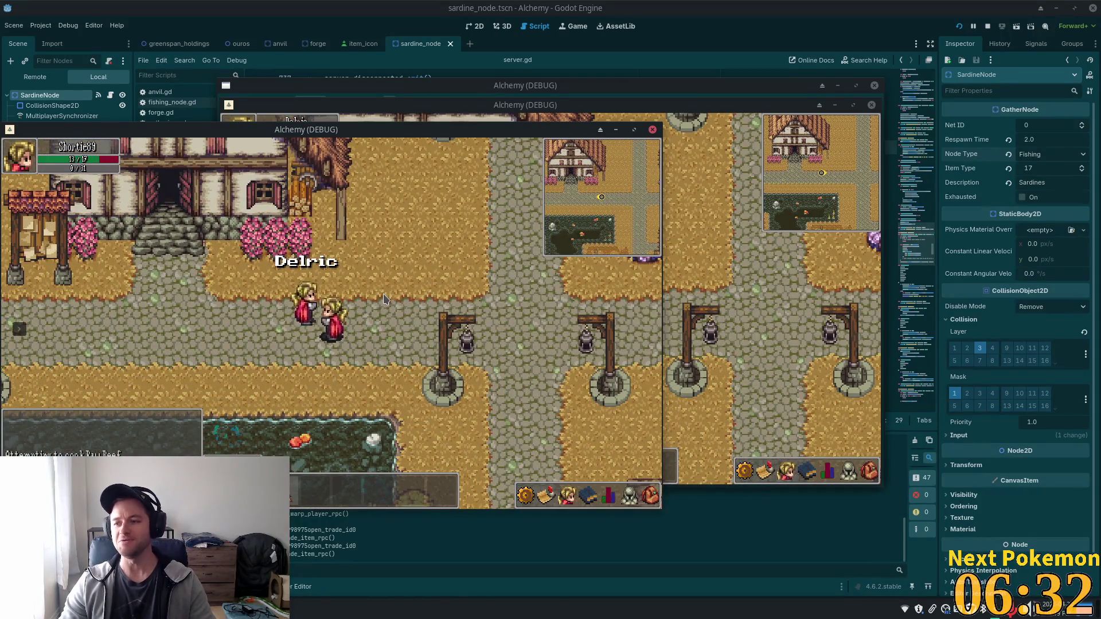
{"action": "key", "text": "Right"}
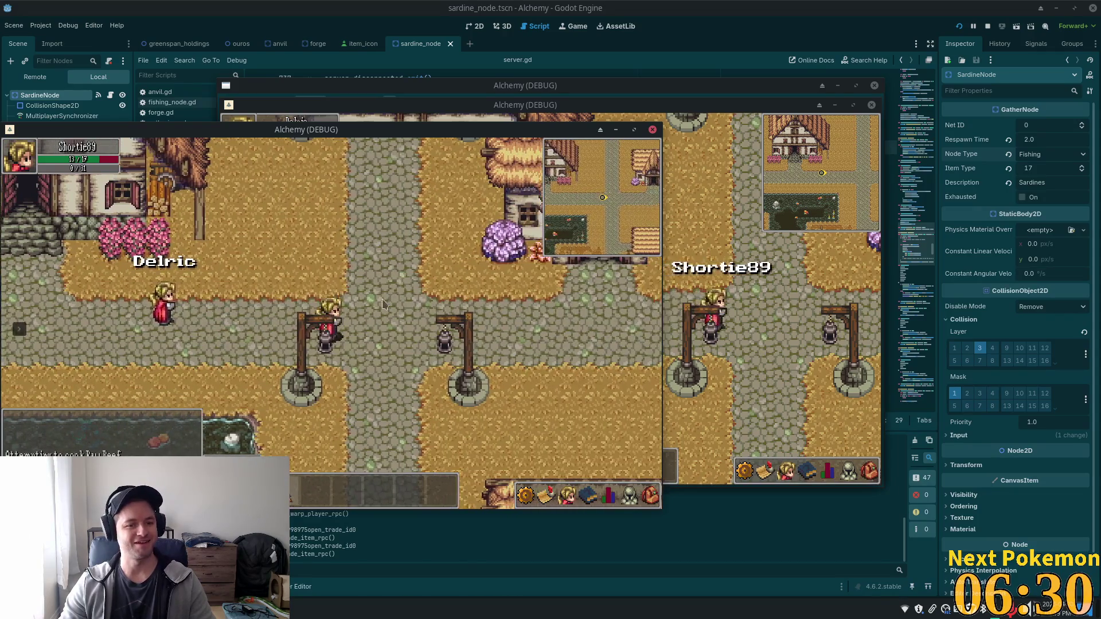
{"action": "key", "text": "Right"}
{"action": "key", "text": "Up"}
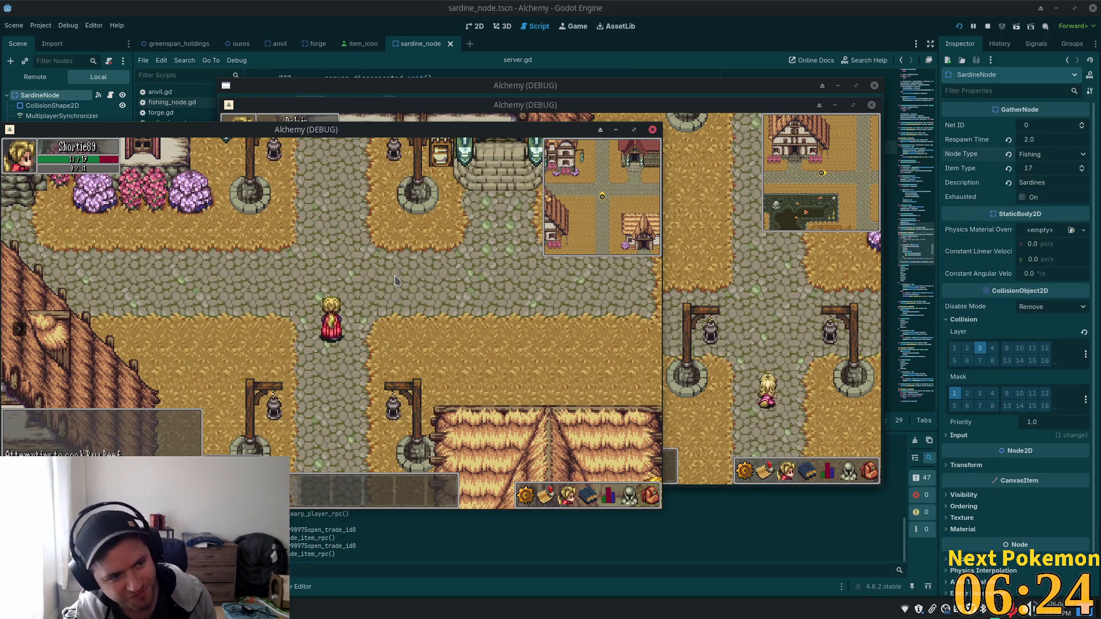
Walk the character north, then west along the road toward the red tree
{"action": "key", "text": "Up"}
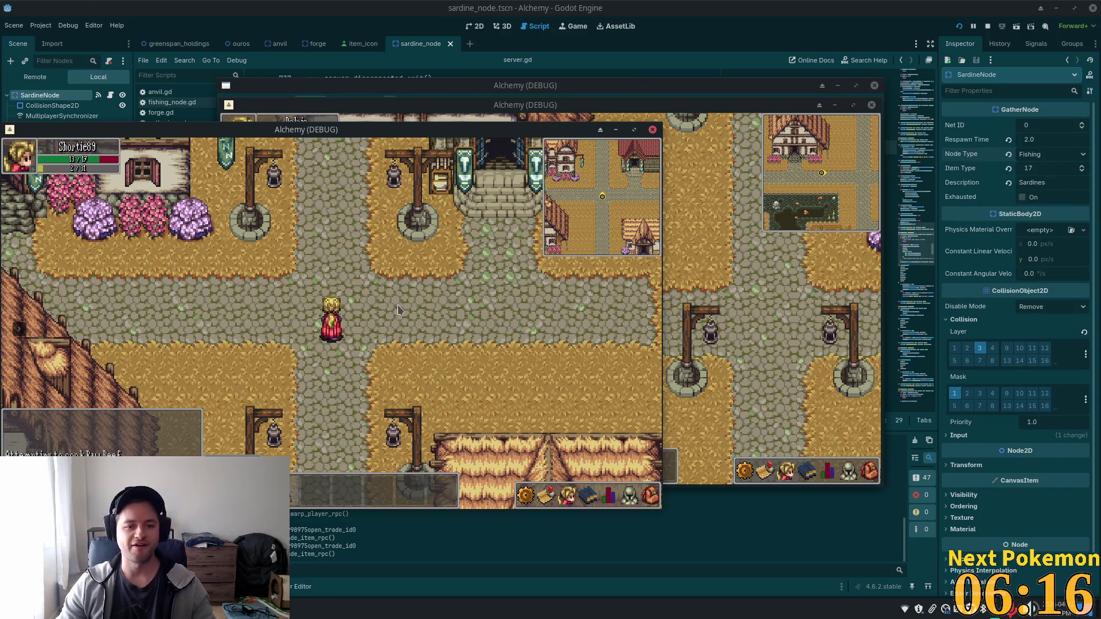
{"action": "key", "text": "Up"}
{"action": "key", "text": "Left"}
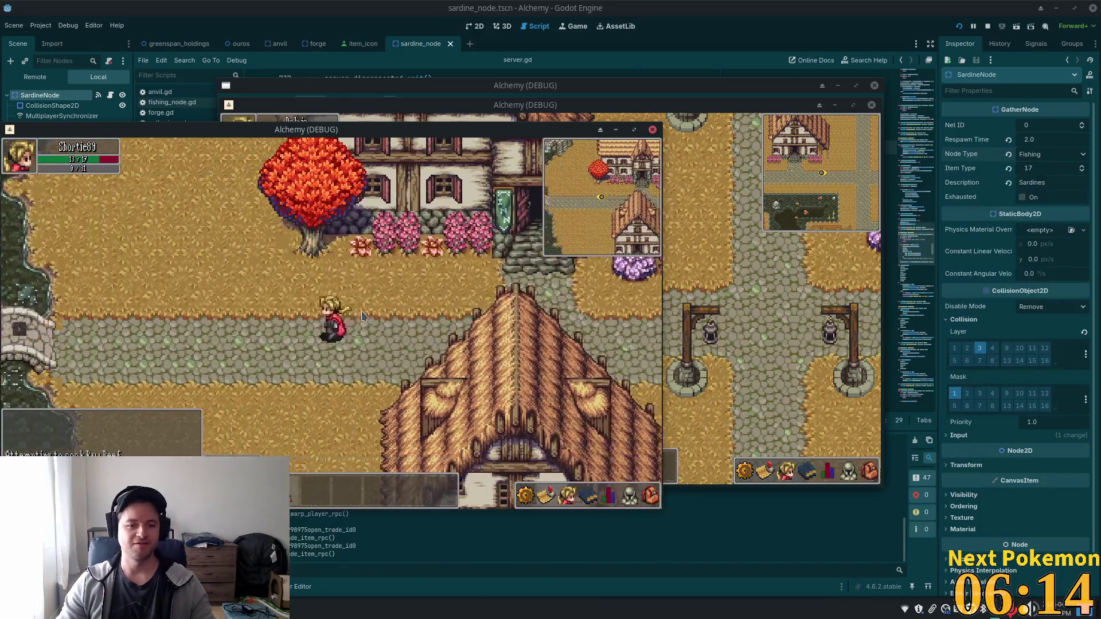
{"action": "key", "text": "Left"}
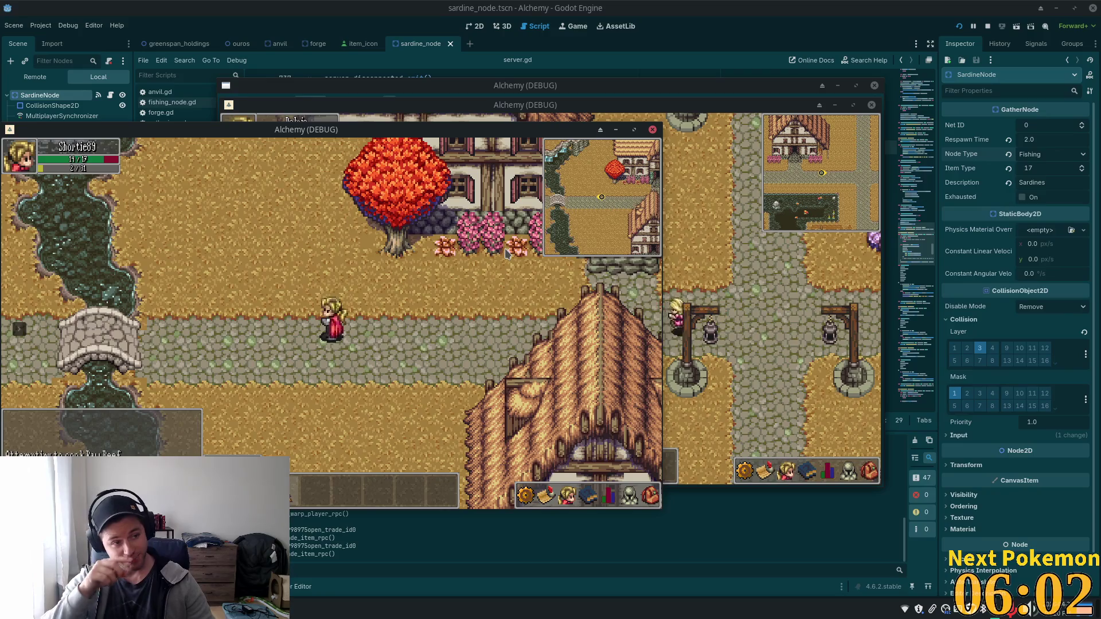
Walk east, south to the crossroads, then west across the stone bridge over the river
{"action": "key", "text": "d"}
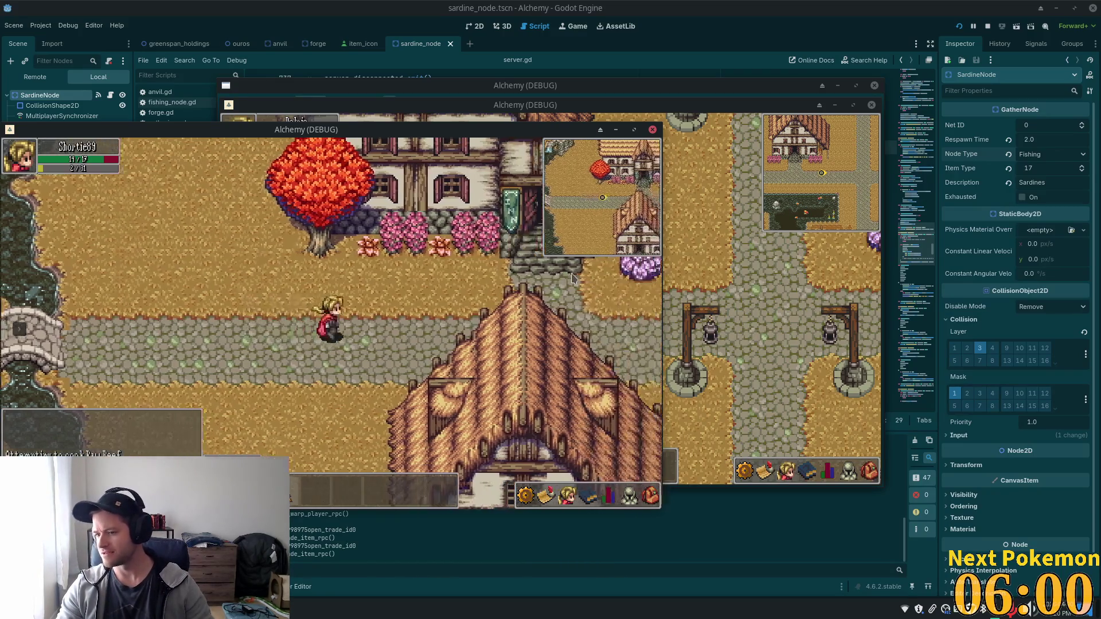
{"action": "key", "text": "d"}
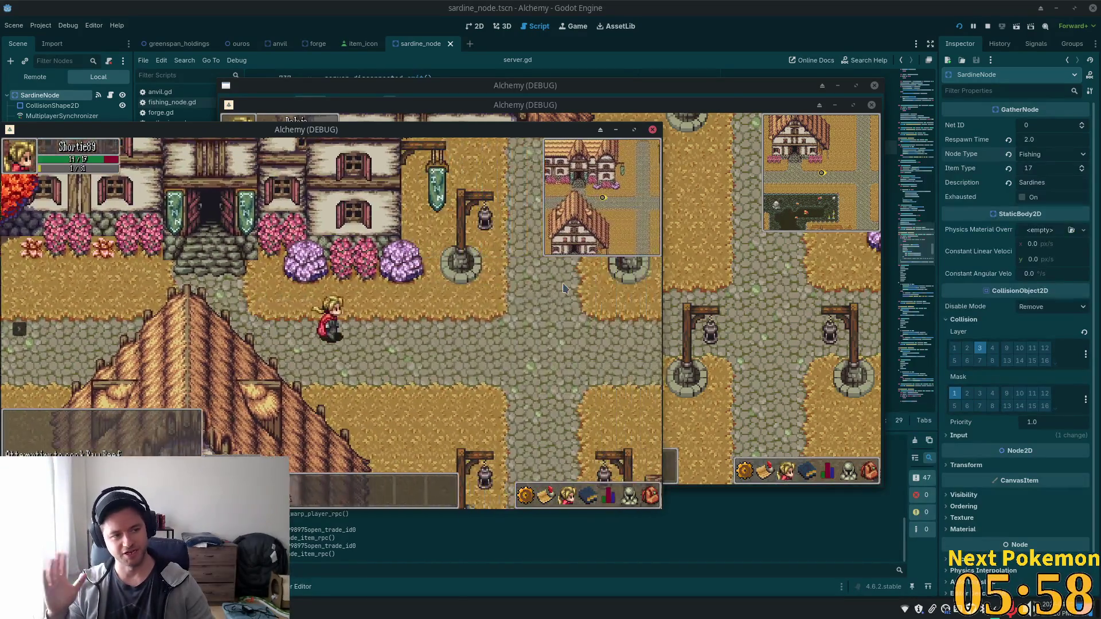
{"action": "key", "text": "s"}
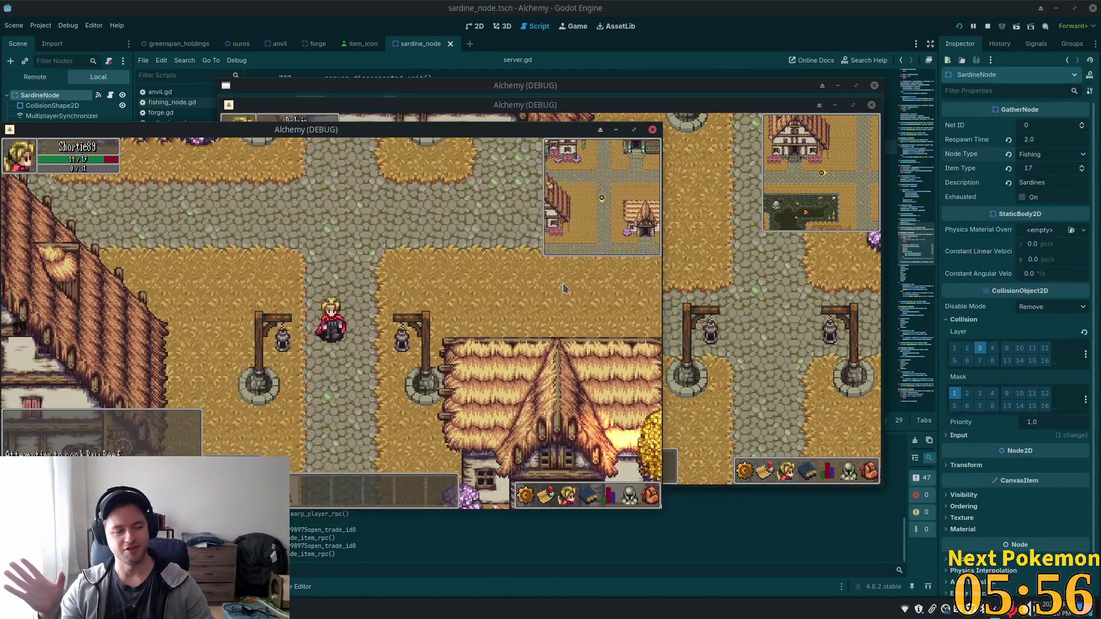
{"action": "key", "text": "s"}
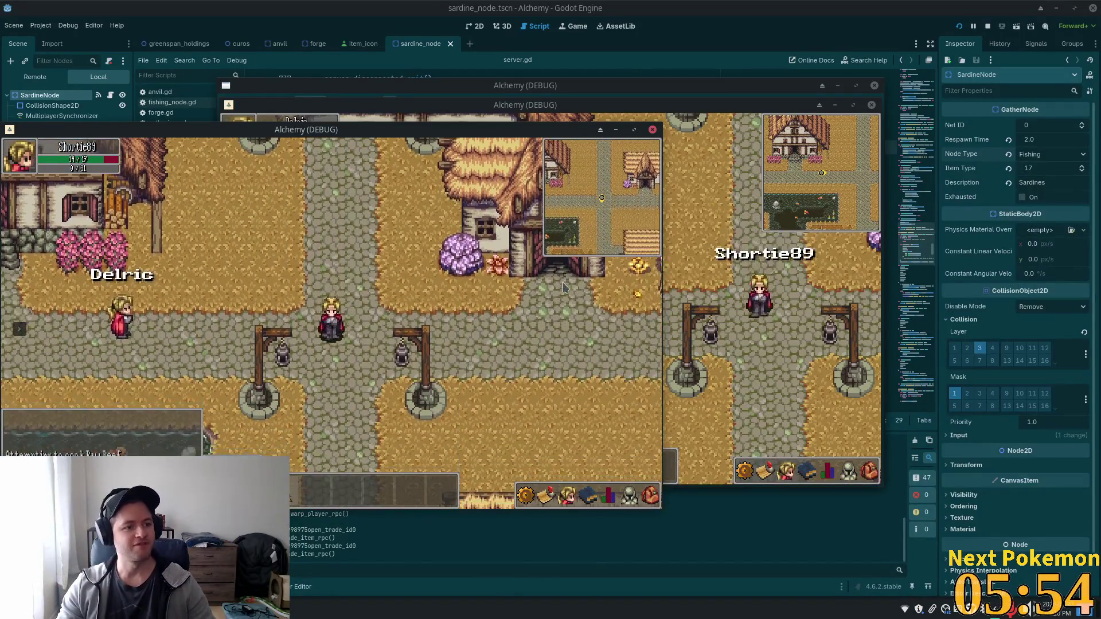
{"action": "key", "text": "a"}
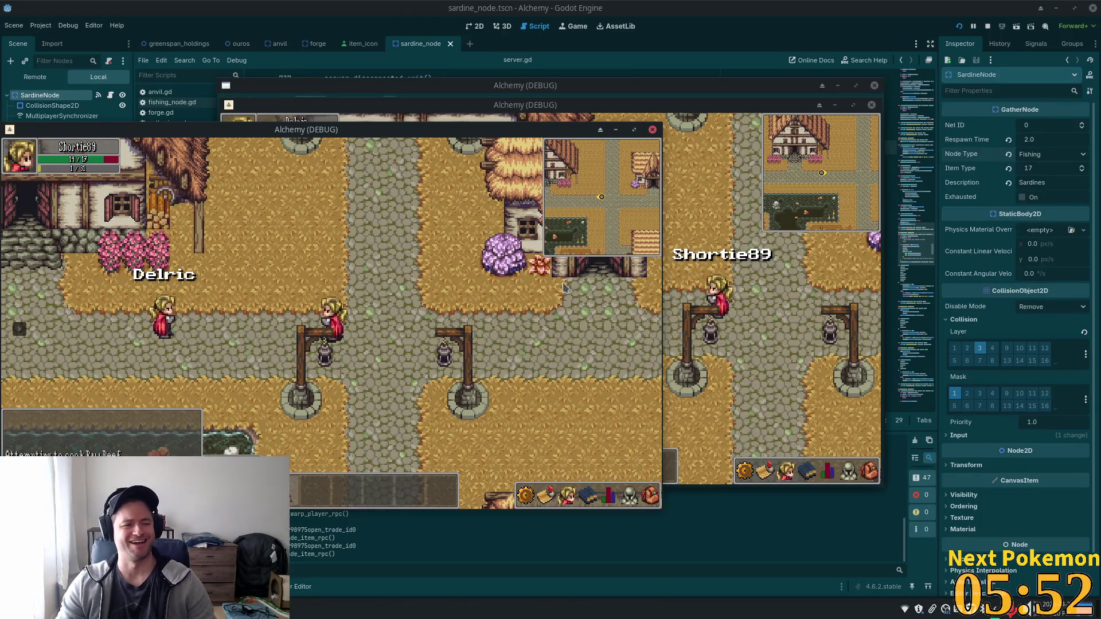
{"action": "key", "text": "a"}
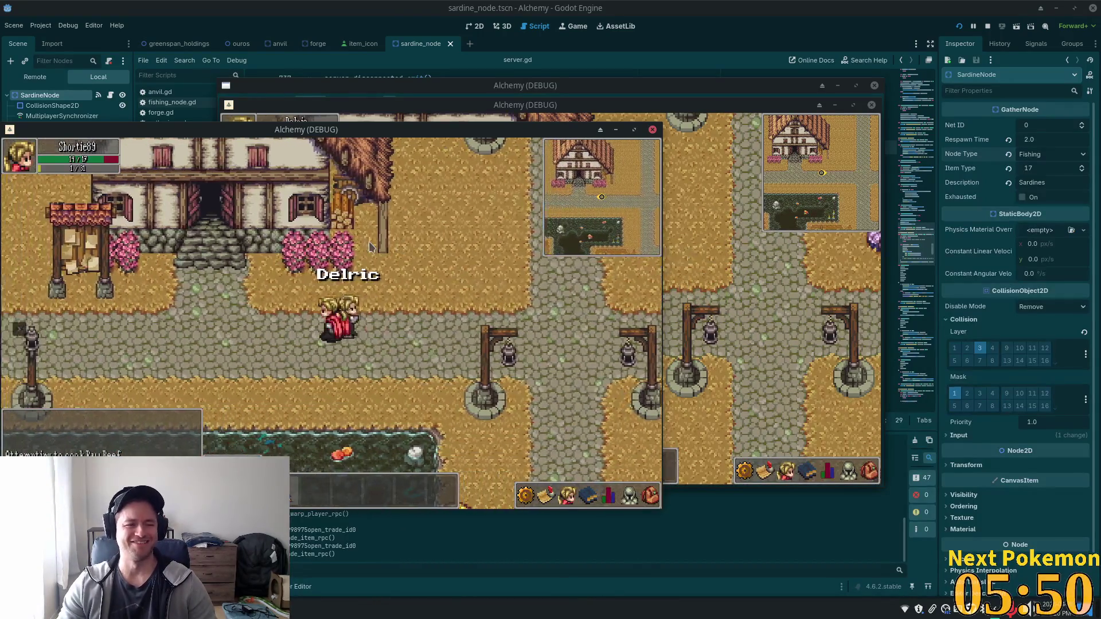
{"action": "key", "text": "a"}
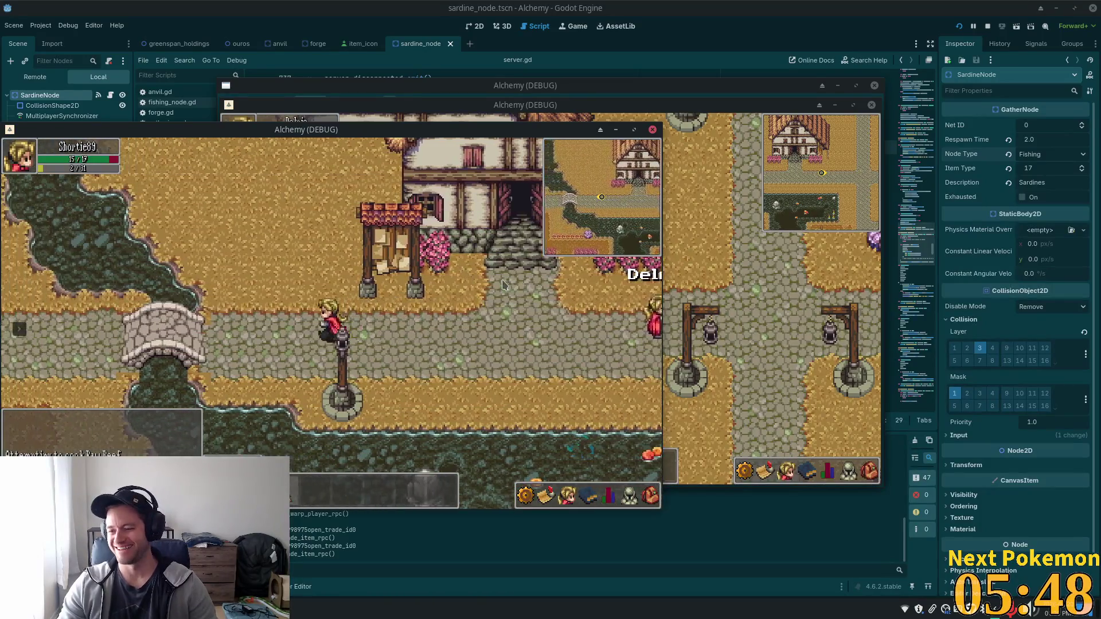
{"action": "key", "text": "a"}
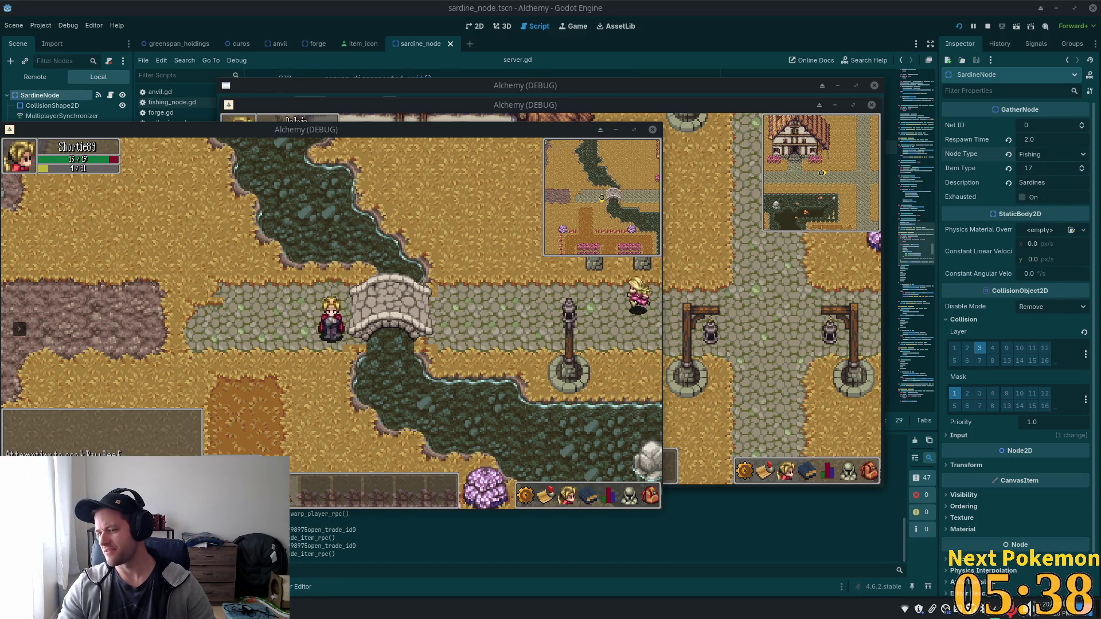
Walk the other character across the bridge, return east, and switch to server.gd in Cursor
{"action": "key", "text": "Left"}
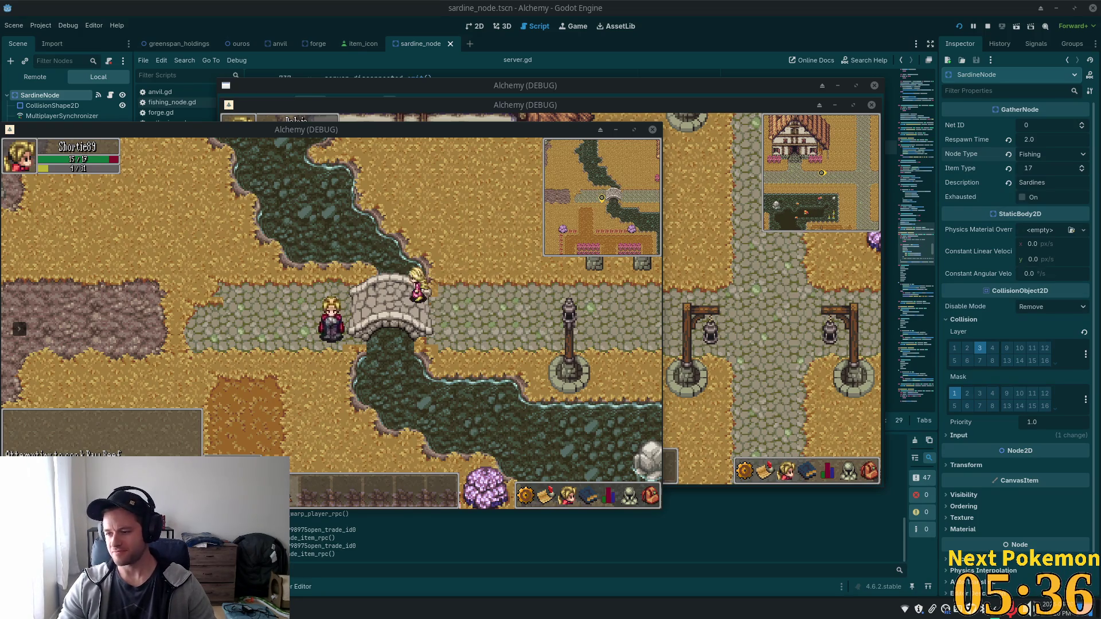
{"action": "key", "text": "Left"}
{"action": "key", "text": "Down"}
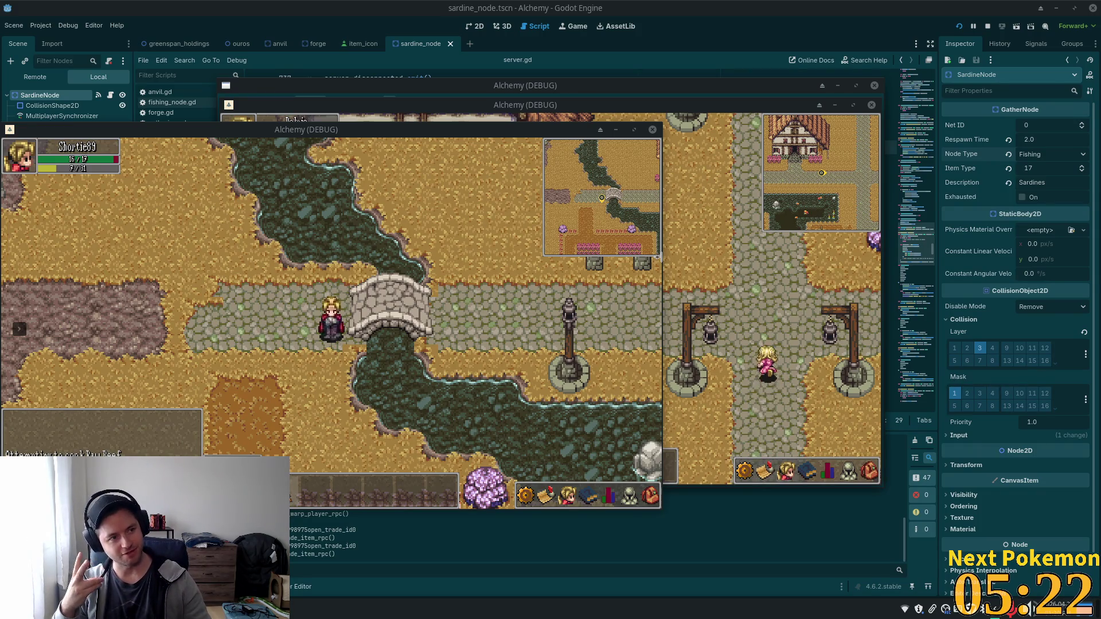
{"action": "left_click", "coordinate": [545, 340]}
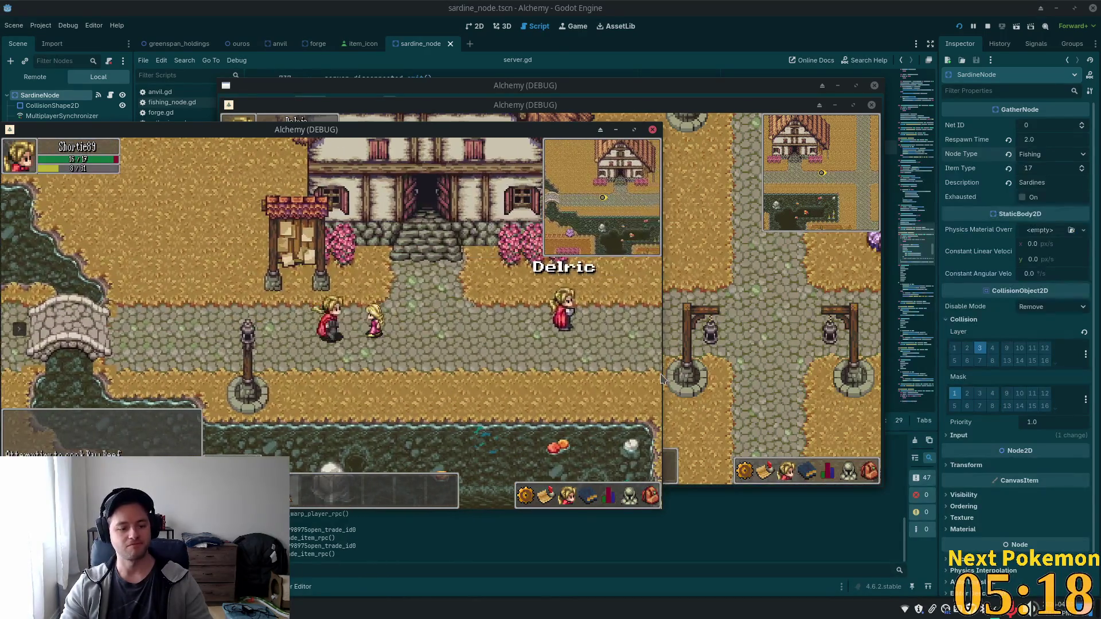
{"action": "key", "text": "alt+Tab"}
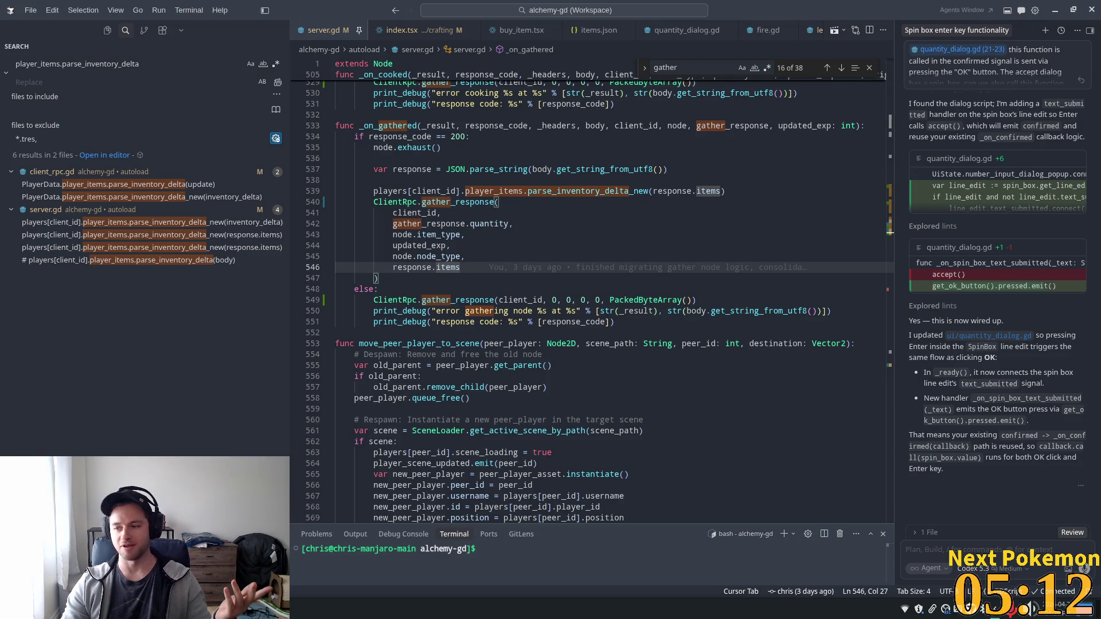
Switch to the browser showing the phpMyAdmin login page for localhost:8080
{"action": "key", "text": "alt+Tab"}
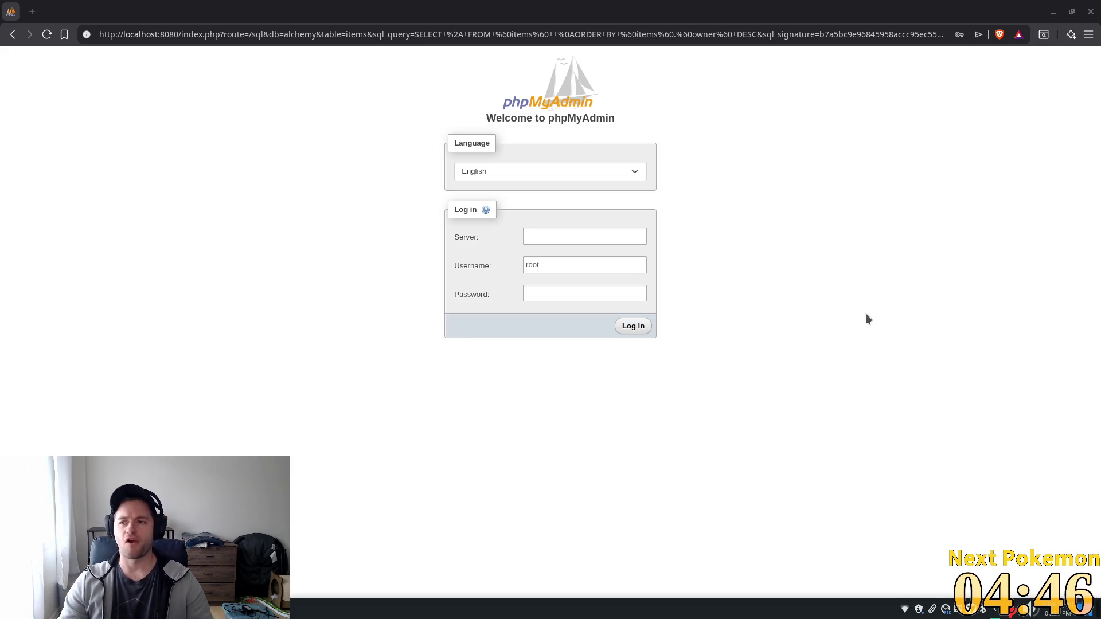
Check the Api.drop_item call on line 749, then bring the Alchemy (DEBUG) window forward
{"action": "key", "text": "alt+Tab"}
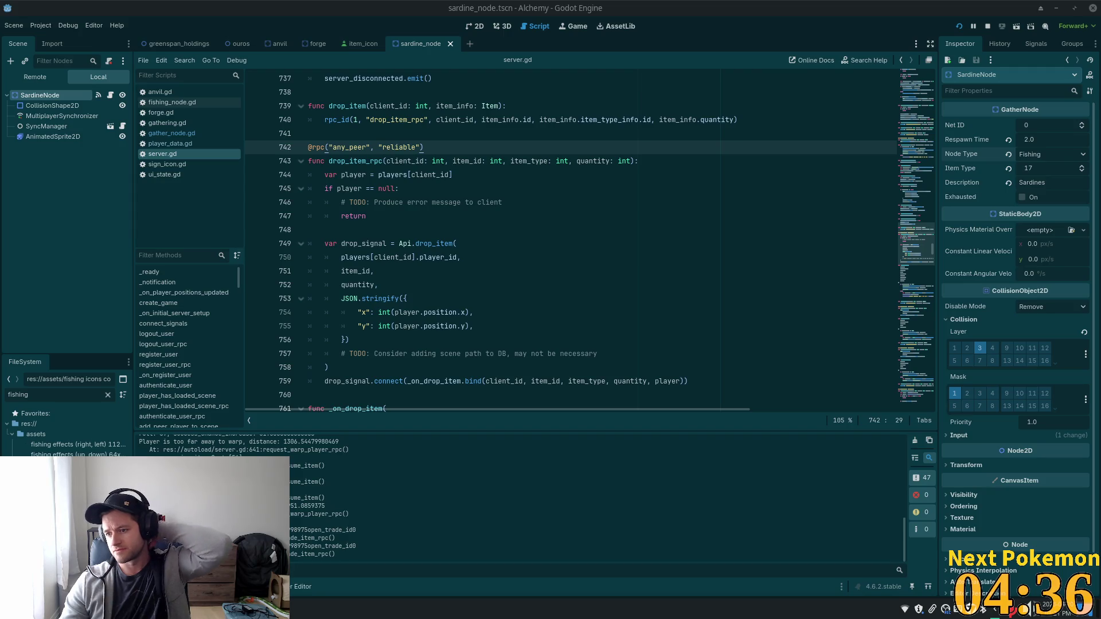
{"action": "left_click", "coordinate": [486, 243]}
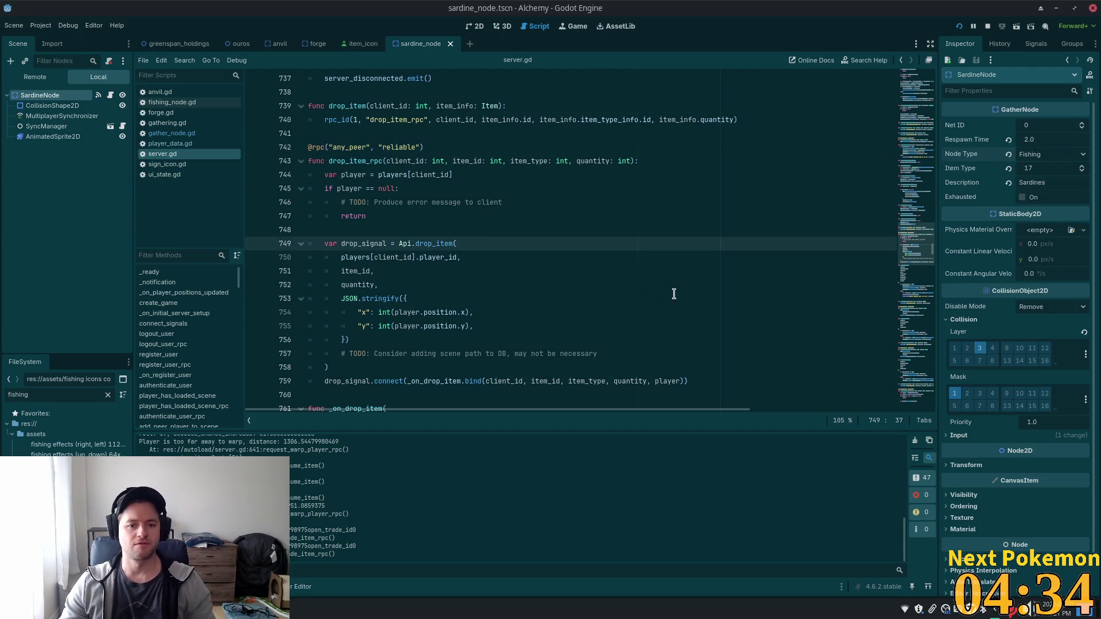
{"action": "key", "text": "alt+Tab"}
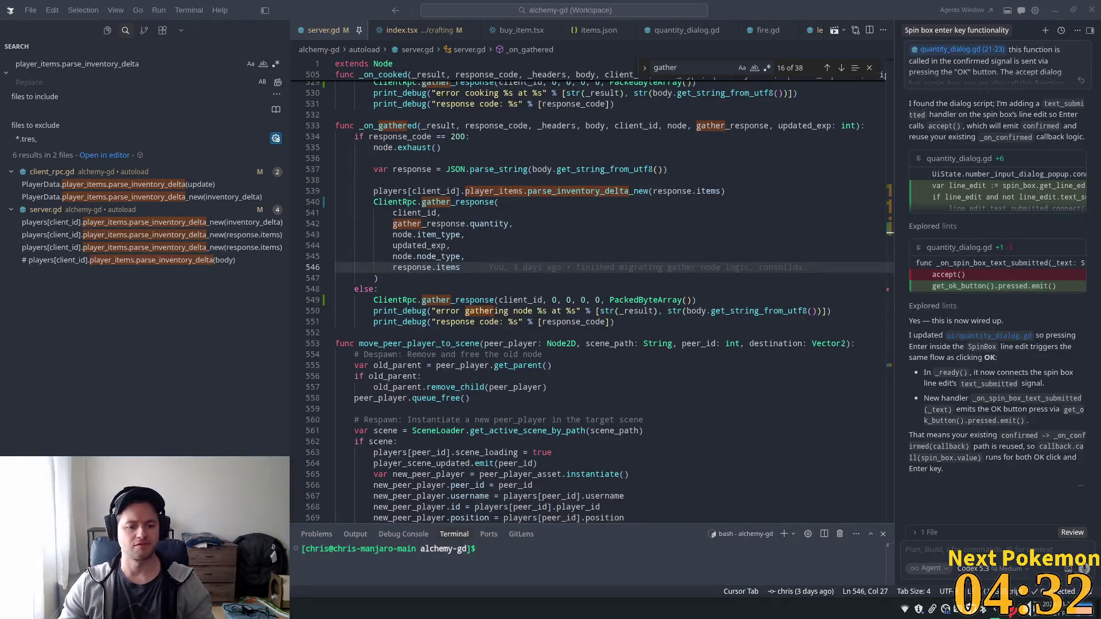
{"action": "left_click", "coordinate": [321, 610]}
{"action": "left_click", "coordinate": [324, 540]}
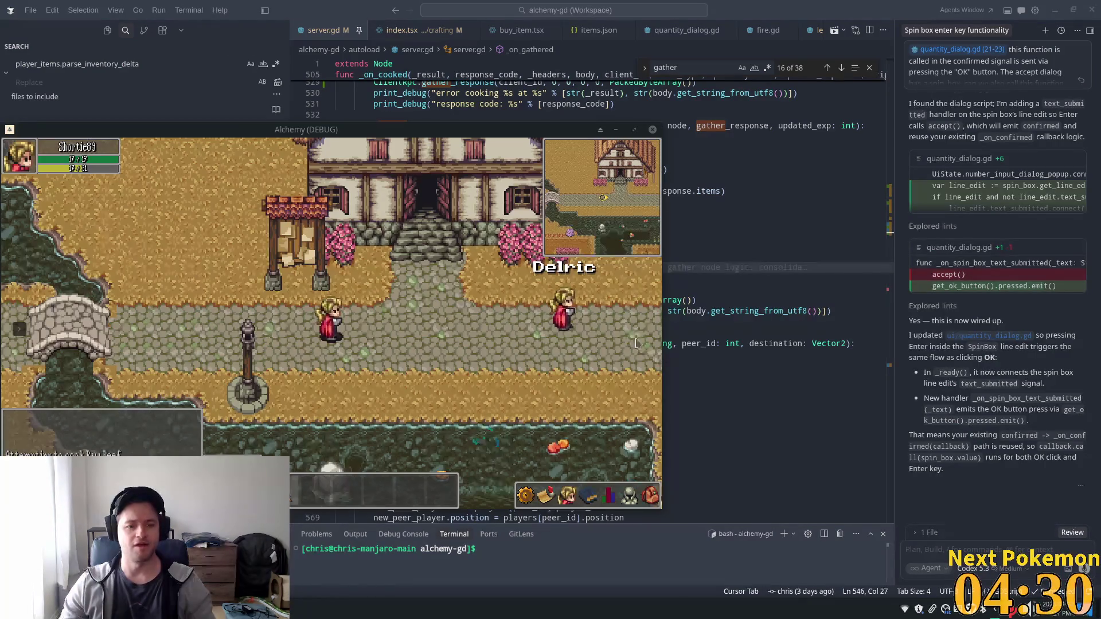
Walk east toward Delric, north out of town into Etheros Forest, and target a Shroomer
{"action": "left_click", "coordinate": [487, 343]}
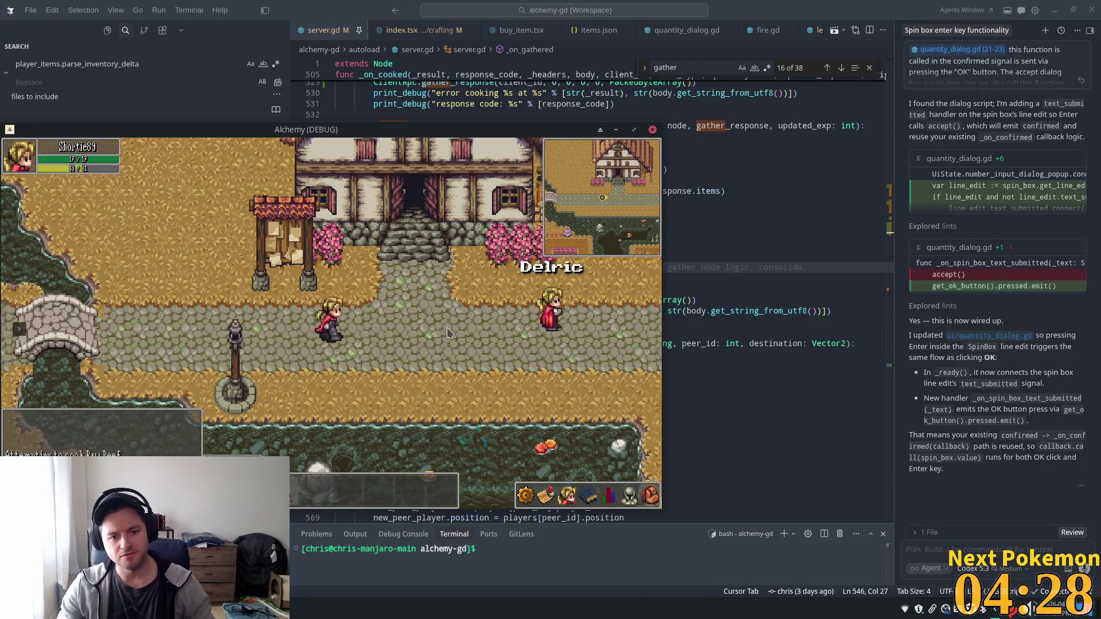
{"action": "key", "text": "Right"}
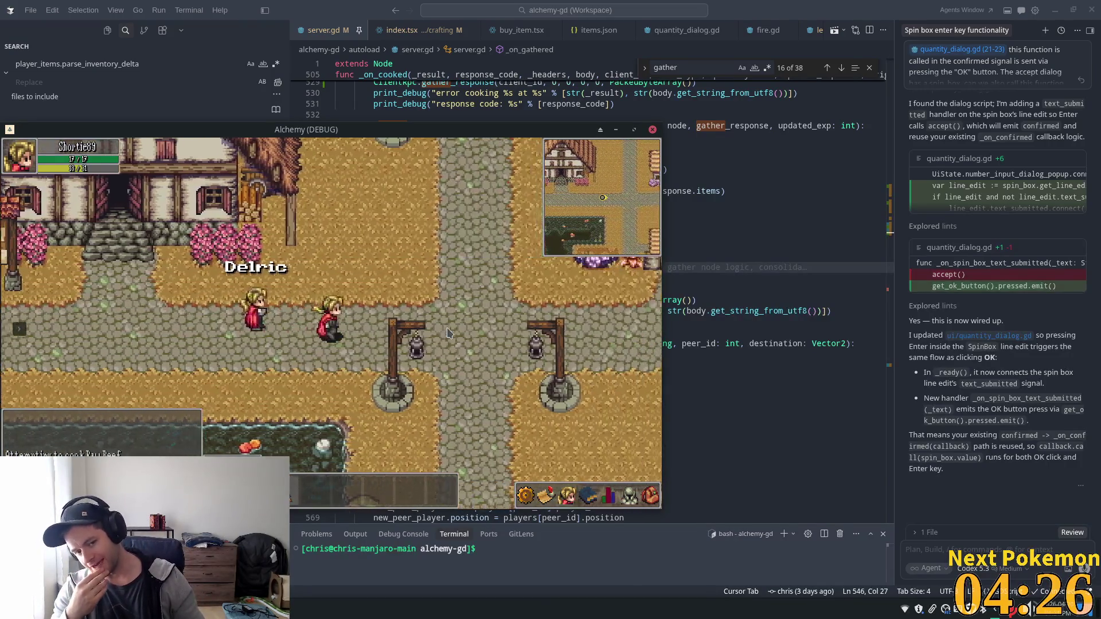
{"action": "key", "text": "Up"}
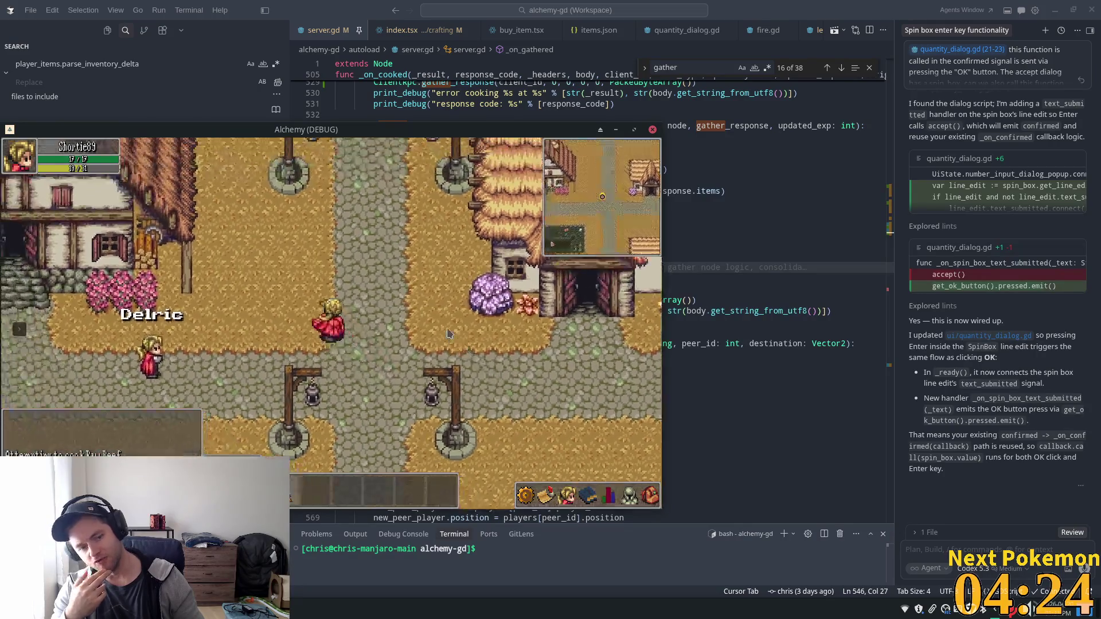
{"action": "key", "text": "Up"}
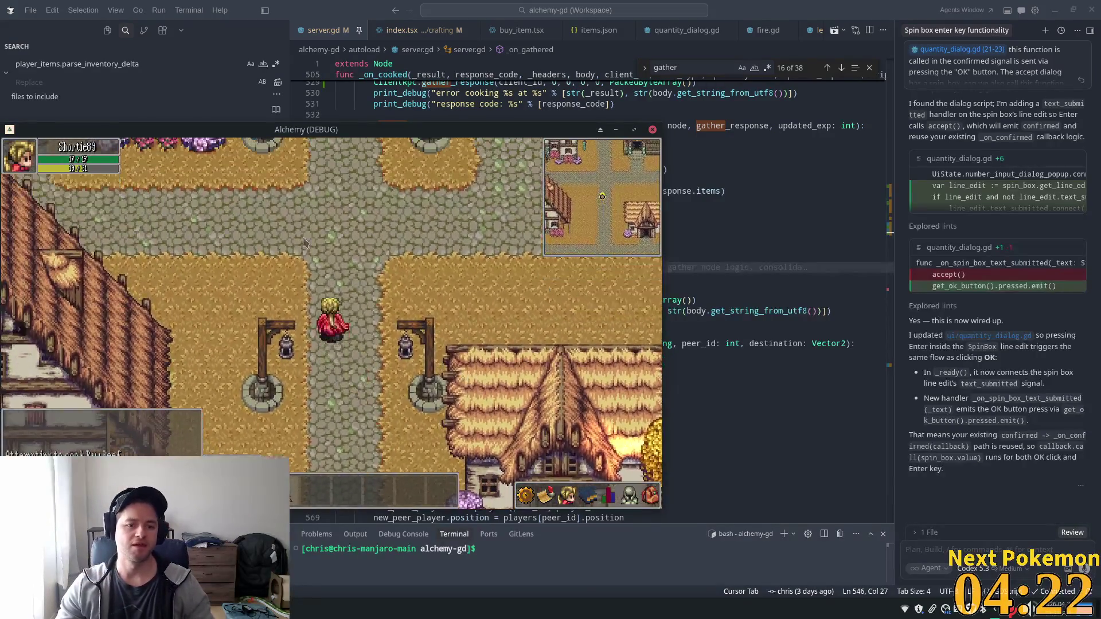
{"action": "key", "text": "Up"}
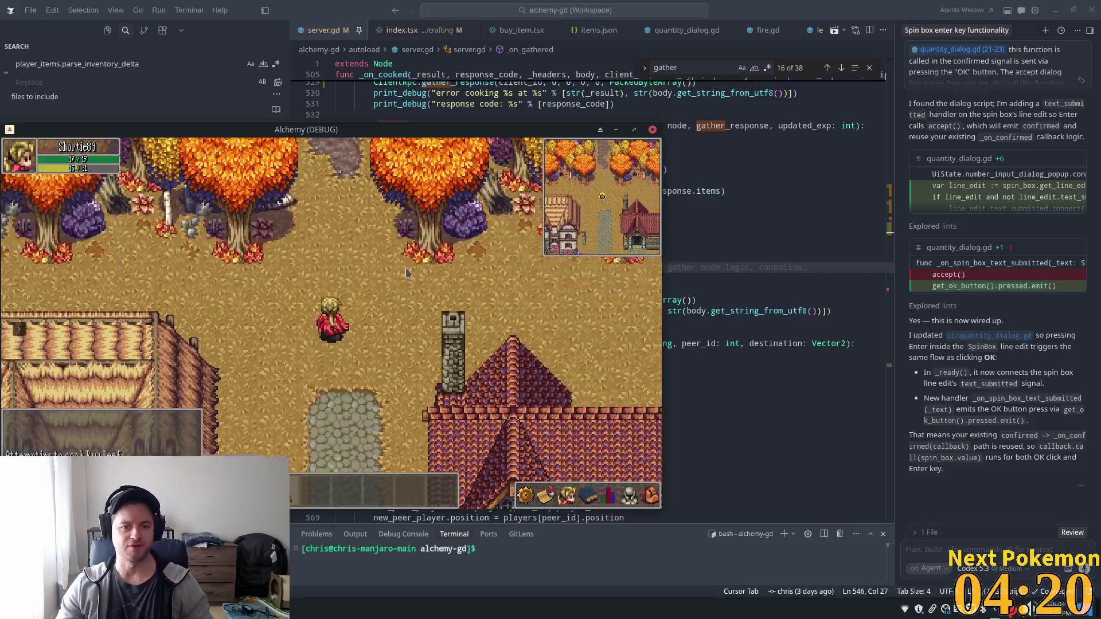
{"action": "key", "text": "Up"}
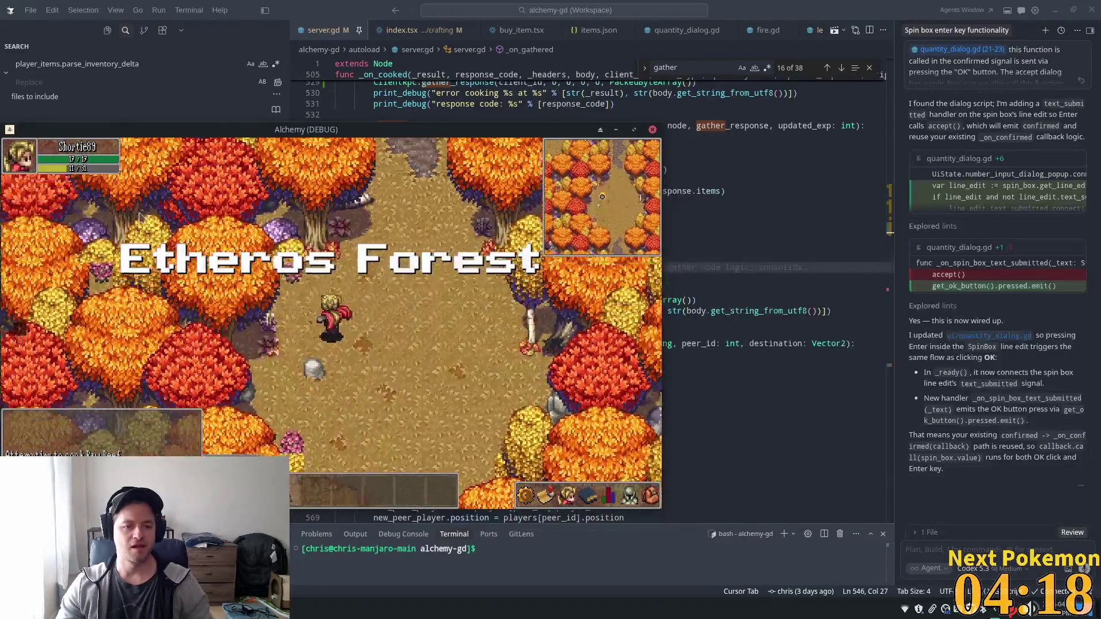
{"action": "key", "text": "Up"}
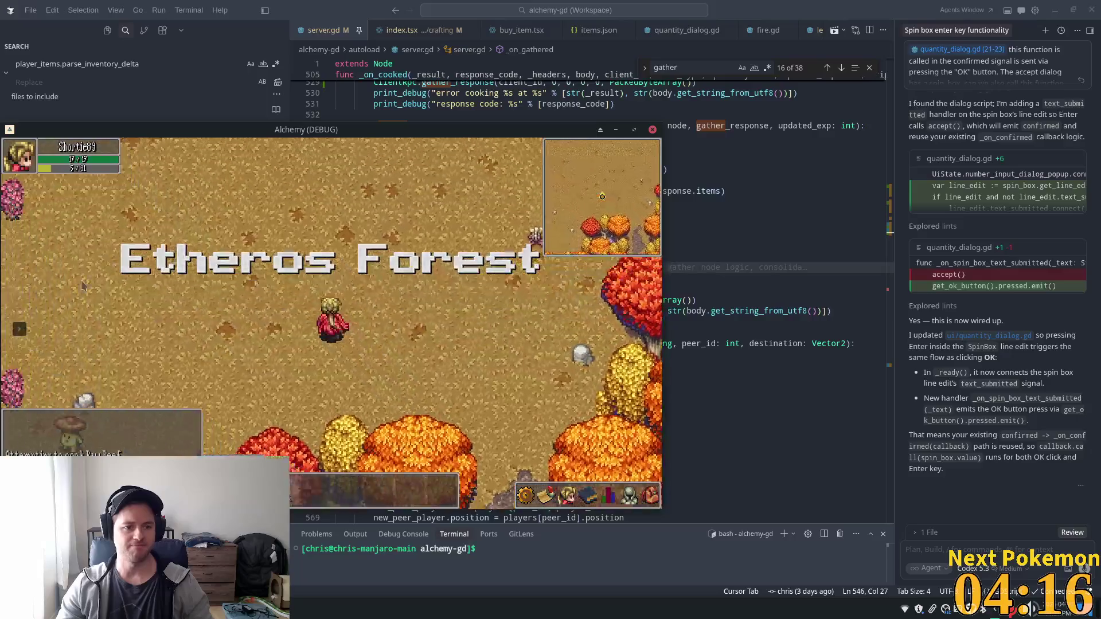
{"action": "left_click", "coordinate": [137, 391]}
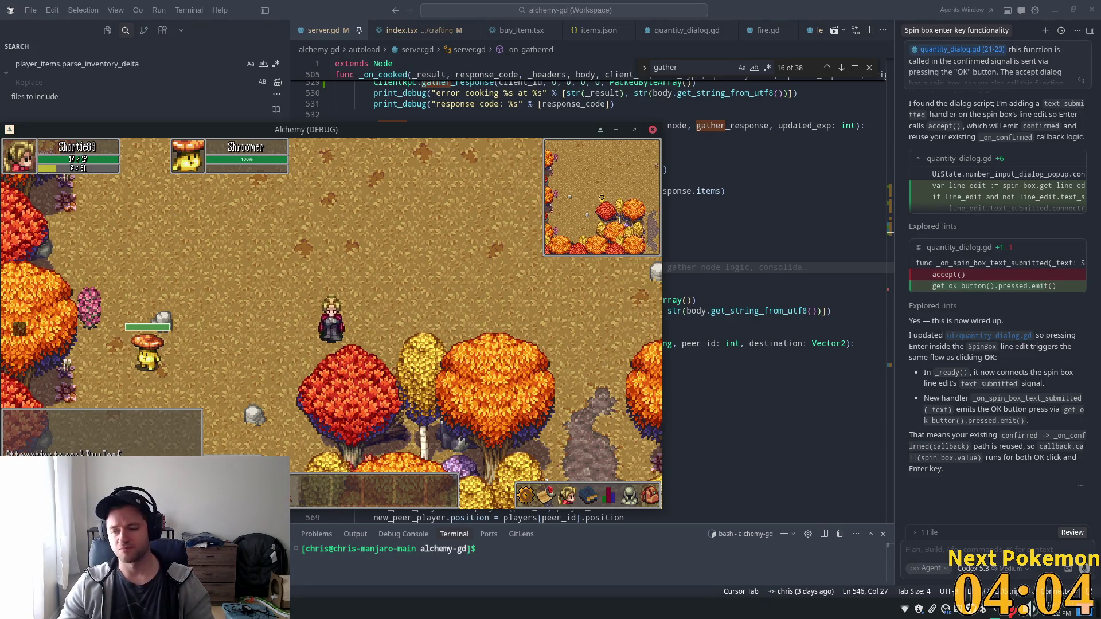
Roam up the Etheros Forest path and back toward town, then close the game window
{"action": "left_click", "coordinate": [445, 309]}
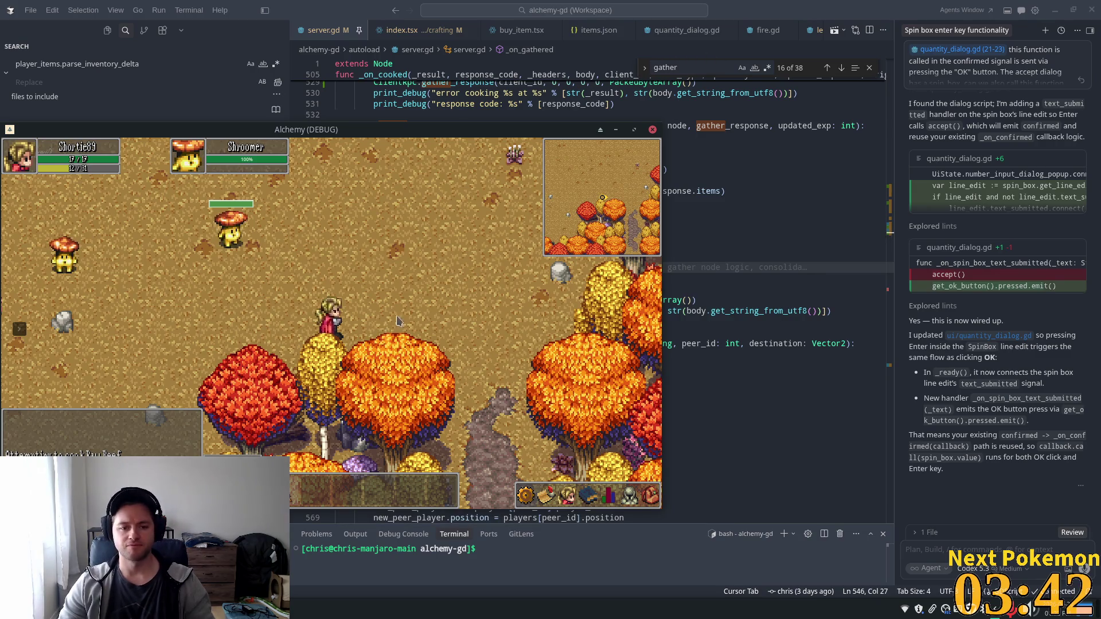
{"action": "key", "text": "w"}
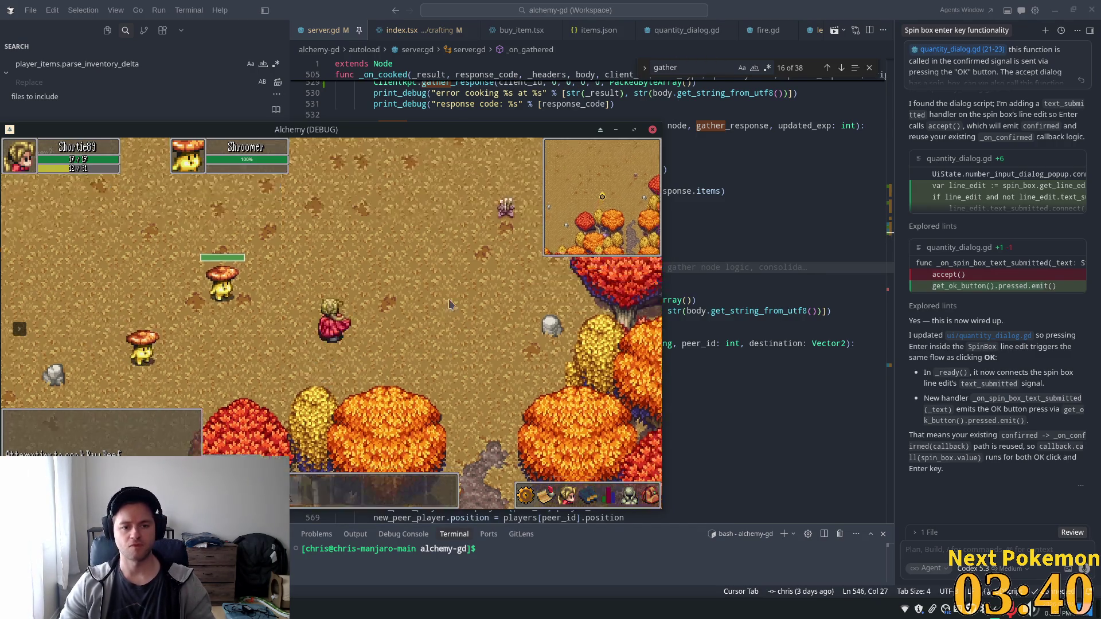
{"action": "key", "text": "w"}
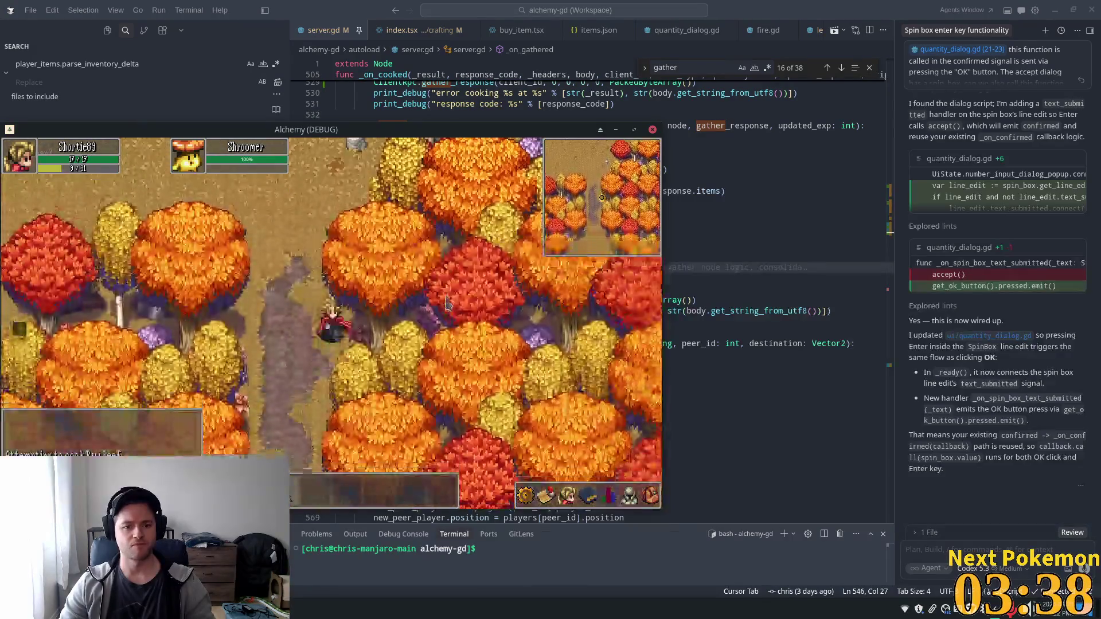
{"action": "key", "text": "w"}
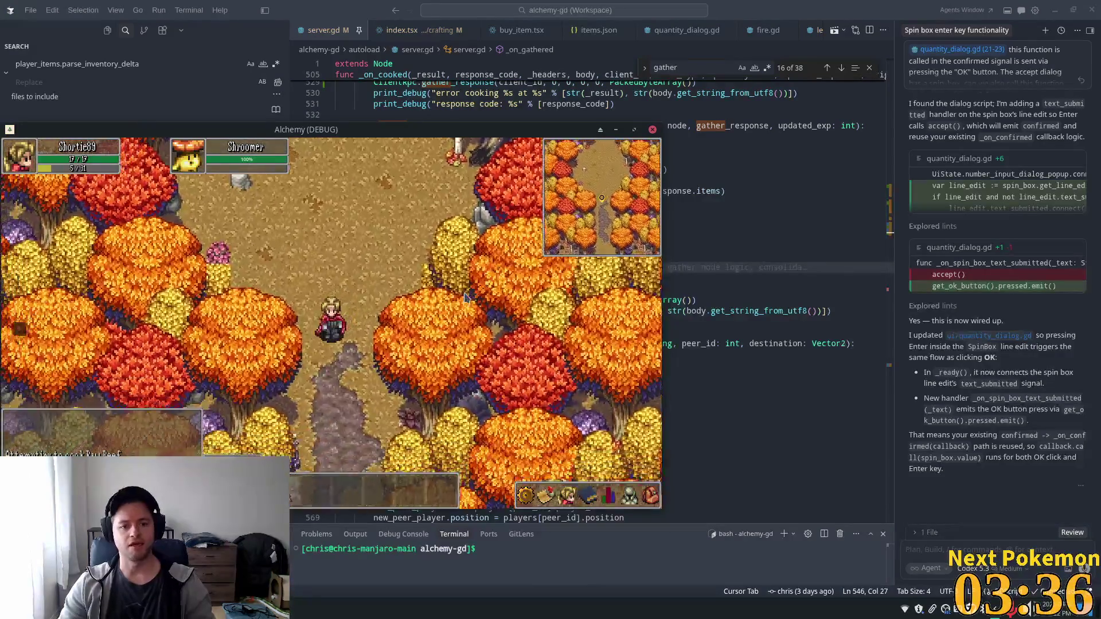
{"action": "key", "text": "s"}
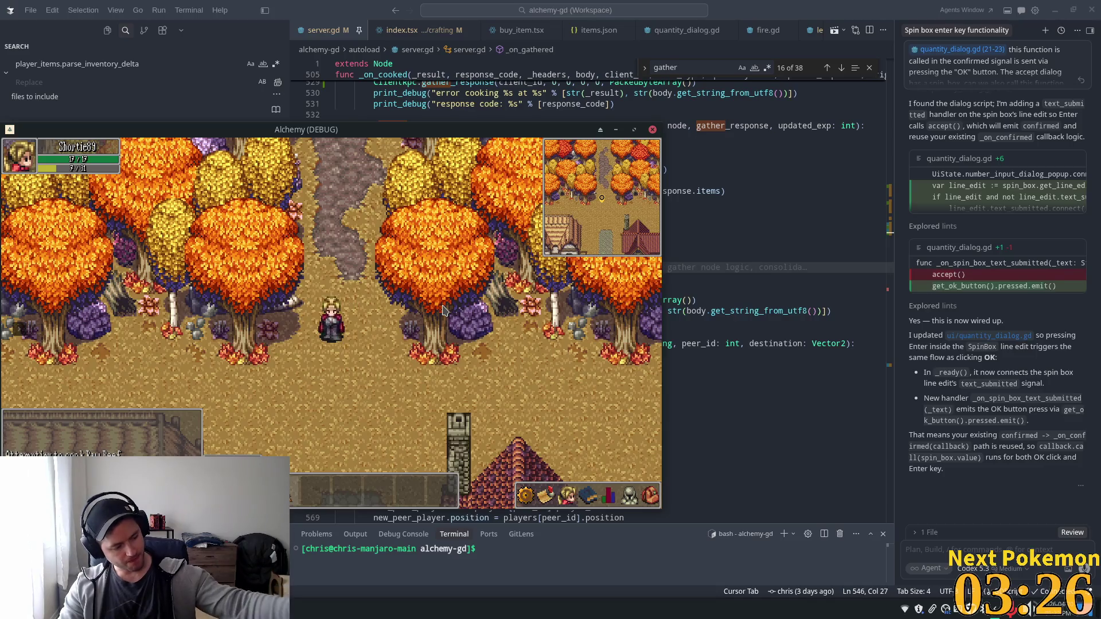
{"action": "left_click", "coordinate": [857, 24]}
Delete the stray 'd' after Api.drop_item( on line 749 of server.gd
{"action": "key", "text": "alt+Tab"}
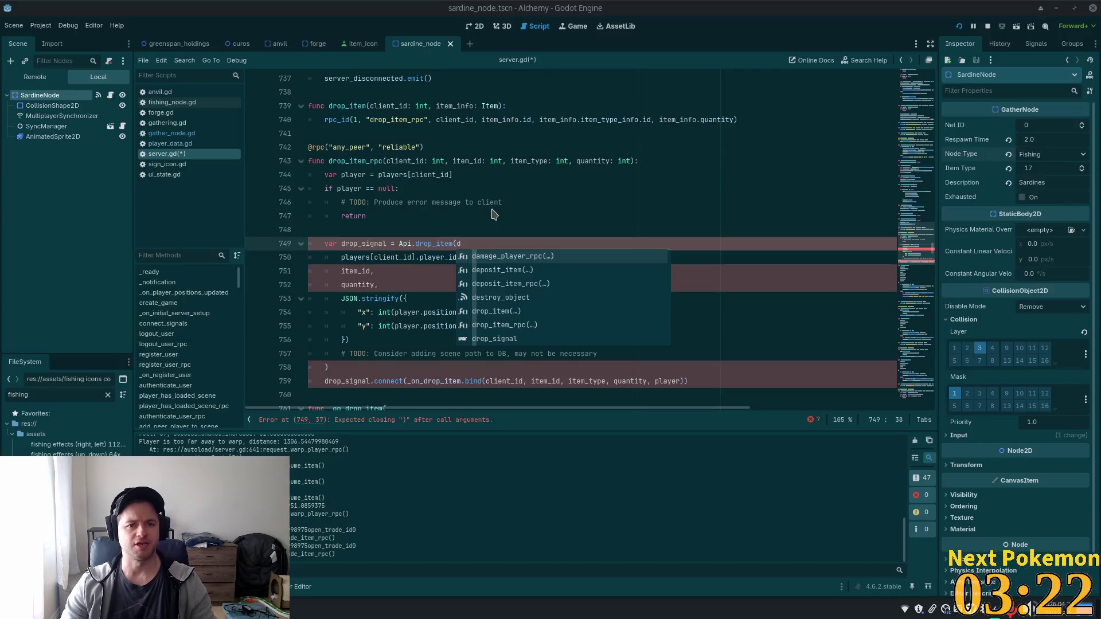
{"action": "left_click", "coordinate": [688, 163]}
{"action": "left_click", "coordinate": [484, 230]}
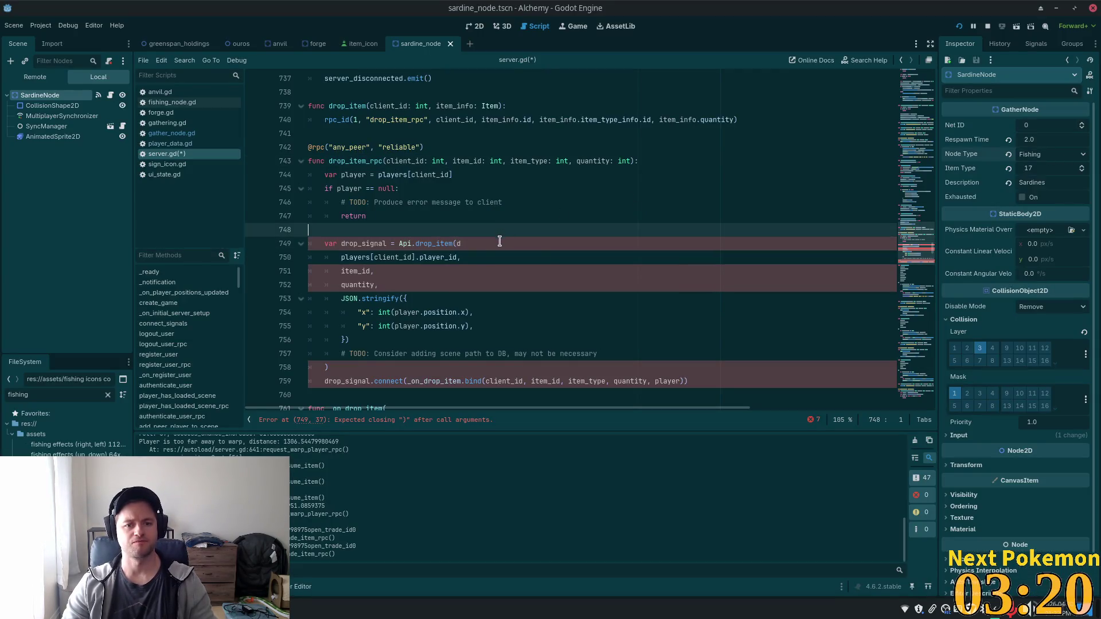
{"action": "left_click", "coordinate": [500, 242]}
{"action": "key", "text": "BackSpace"}
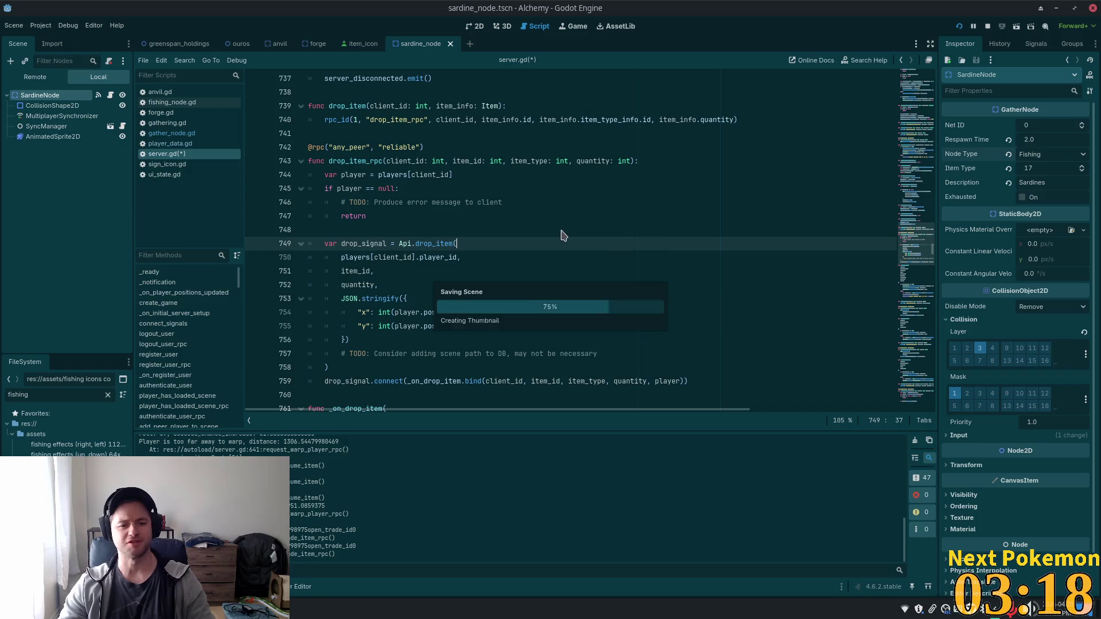
{"action": "left_click", "coordinate": [552, 217]}
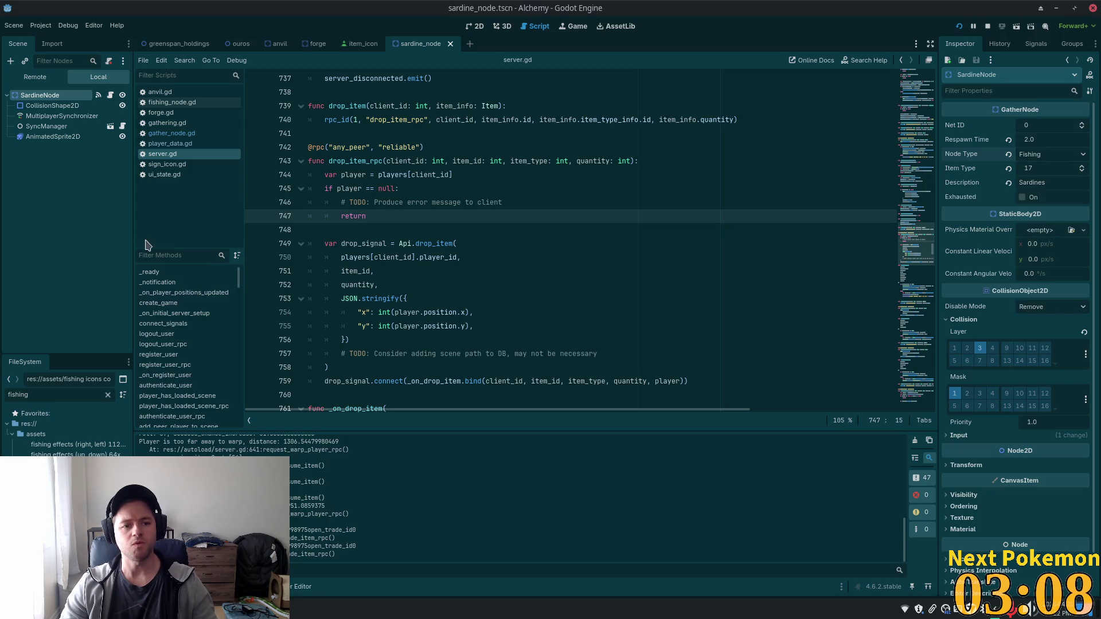
Go to the top of server.gd and quick-search the project files for 'npc'
{"action": "left_click_drag", "start_coordinate": [133, 235], "coordinate": [128, 236]}
{"action": "left_click", "coordinate": [489, 256]}
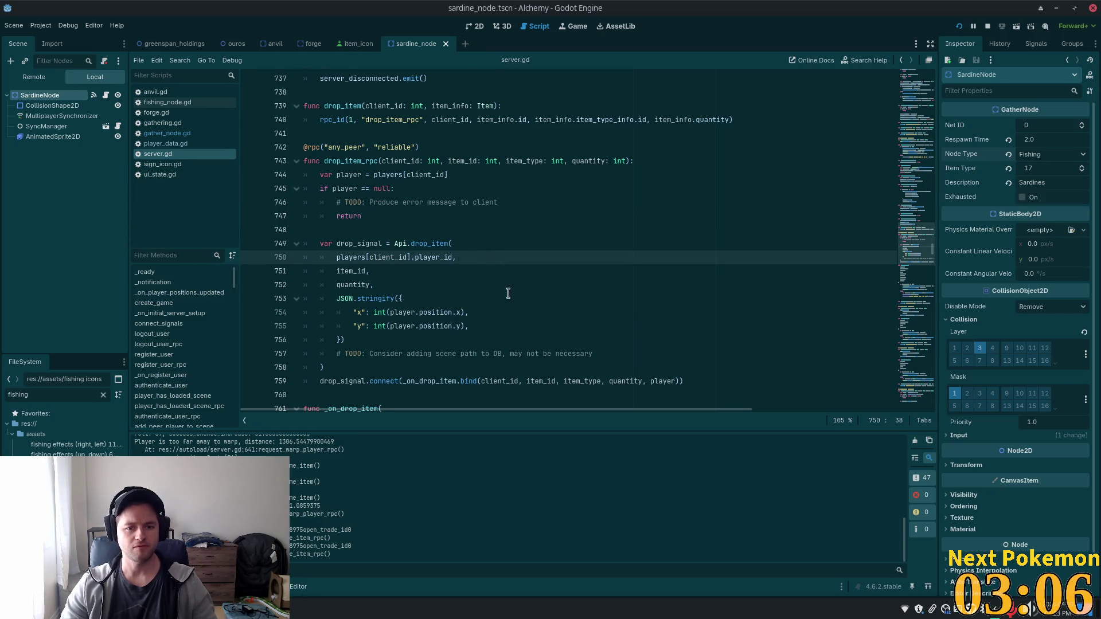
{"action": "key", "text": "Up"}
{"action": "key", "text": "Up"}
{"action": "key", "text": "Up"}
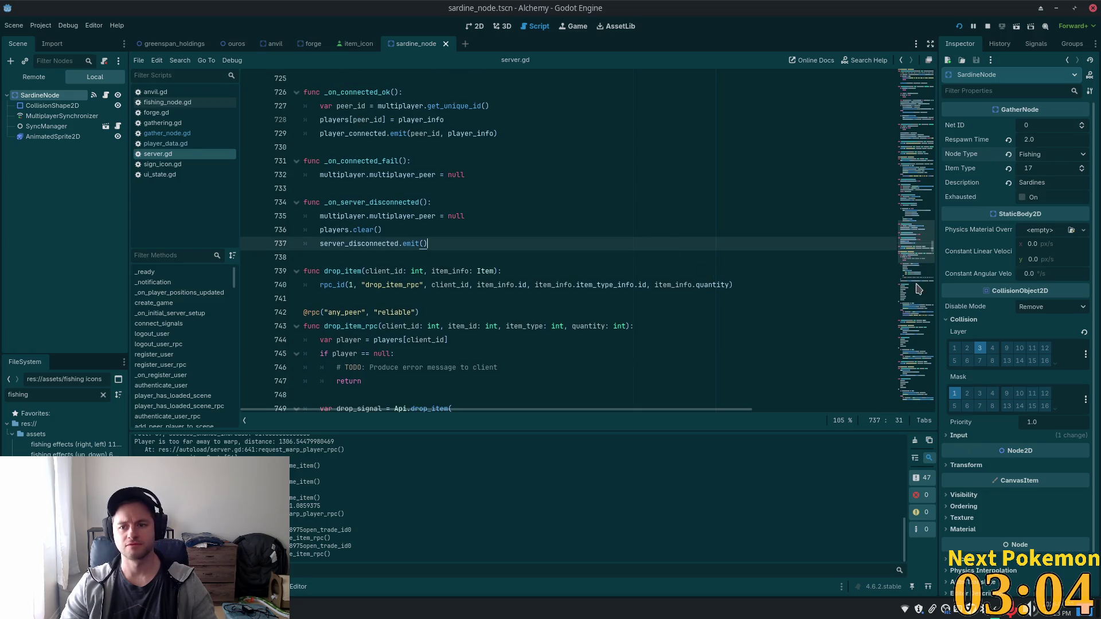
{"action": "left_click_drag", "start_coordinate": [917, 289], "coordinate": [916, 75]}
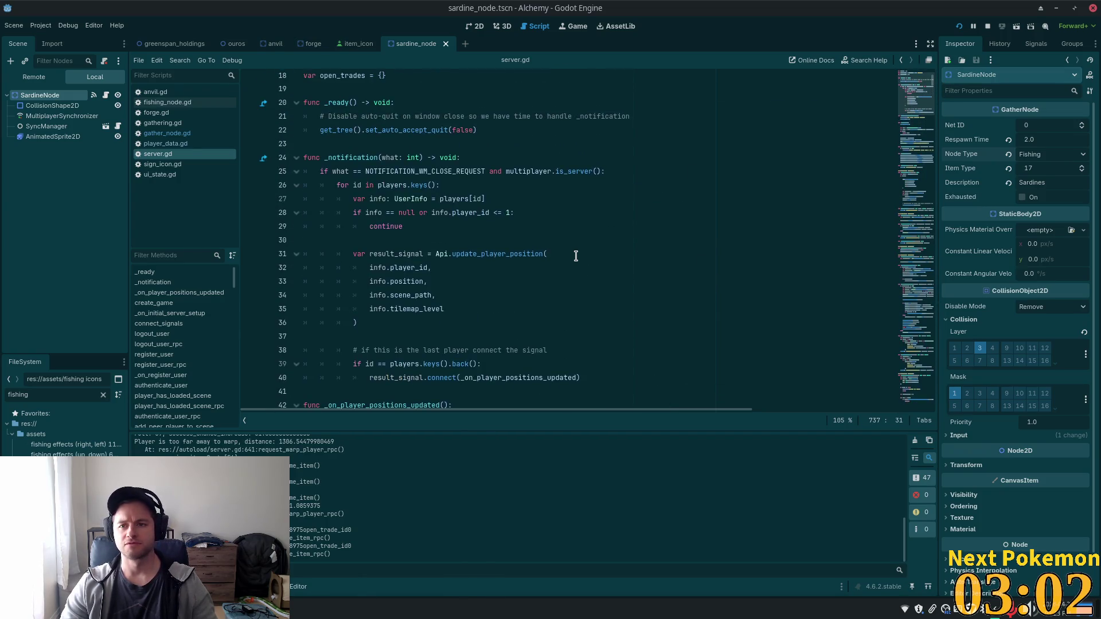
{"action": "scroll", "coordinate": [574, 241], "scroll_direction": "up", "scroll_amount": 6}
{"action": "left_click", "coordinate": [570, 217]}
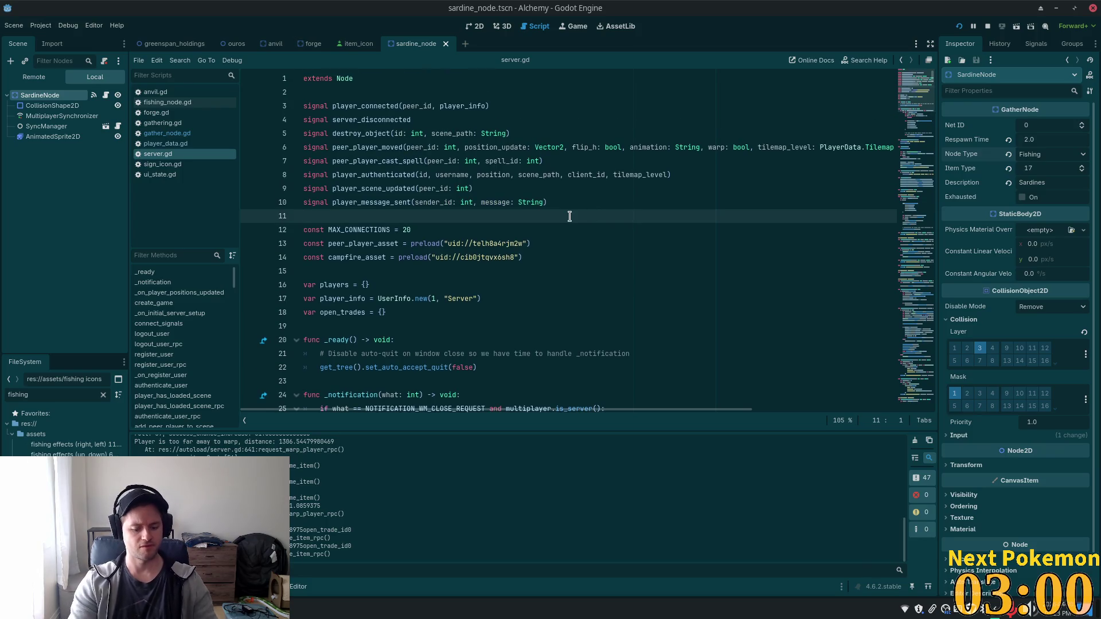
{"action": "key", "text": "shift+alt+o"}
{"action": "type", "text": "npc"}
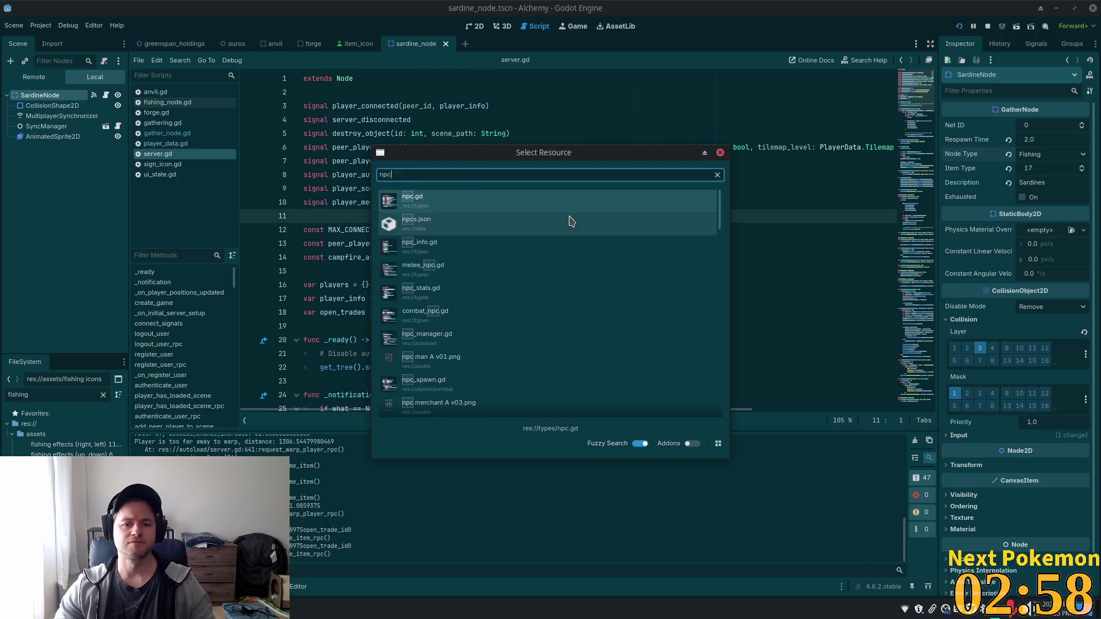
Open npc.gd, then quick-open combat_npc.gd via a 'combat' search
{"action": "double_click", "coordinate": [554, 210]}
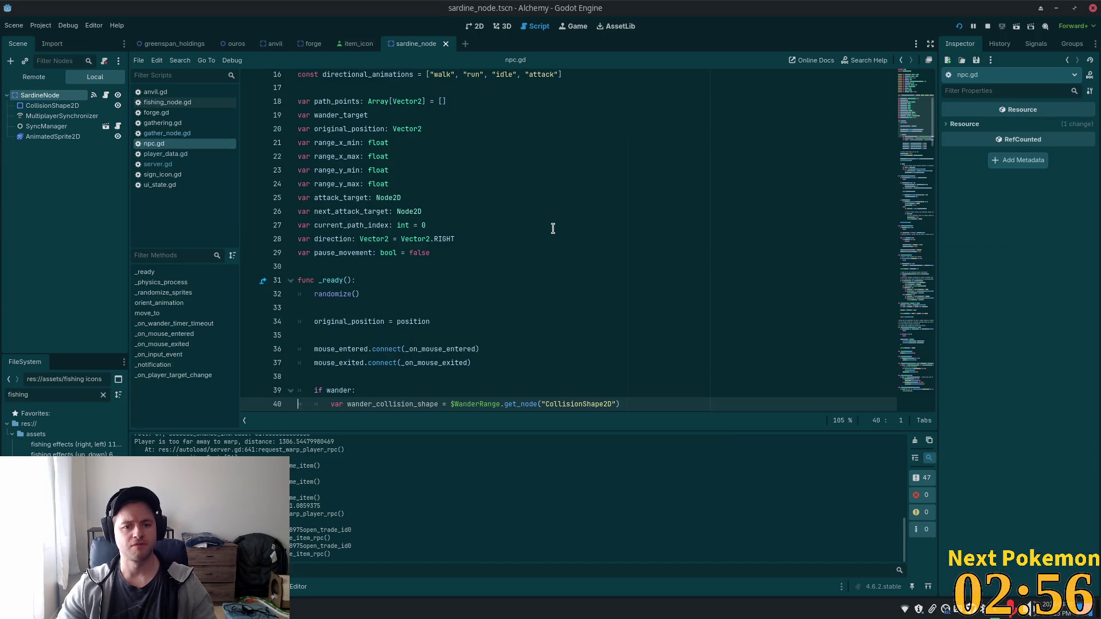
{"action": "scroll", "coordinate": [564, 252], "scroll_direction": "up", "scroll_amount": 2}
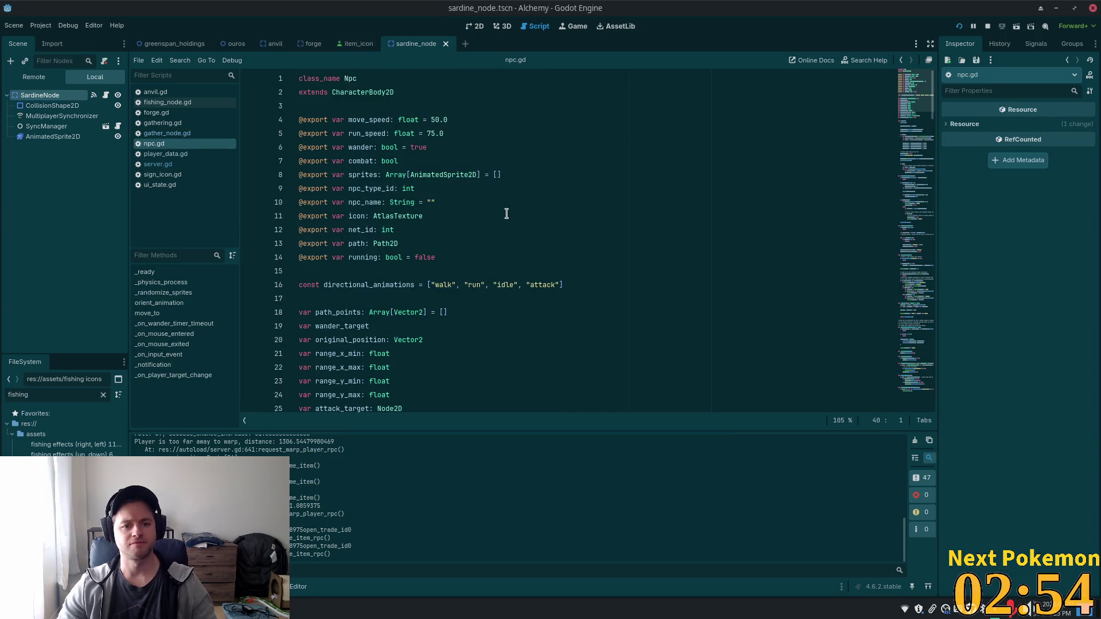
{"action": "scroll", "coordinate": [507, 213], "scroll_direction": "down", "scroll_amount": 4}
{"action": "key", "text": "alt+shift+o"}
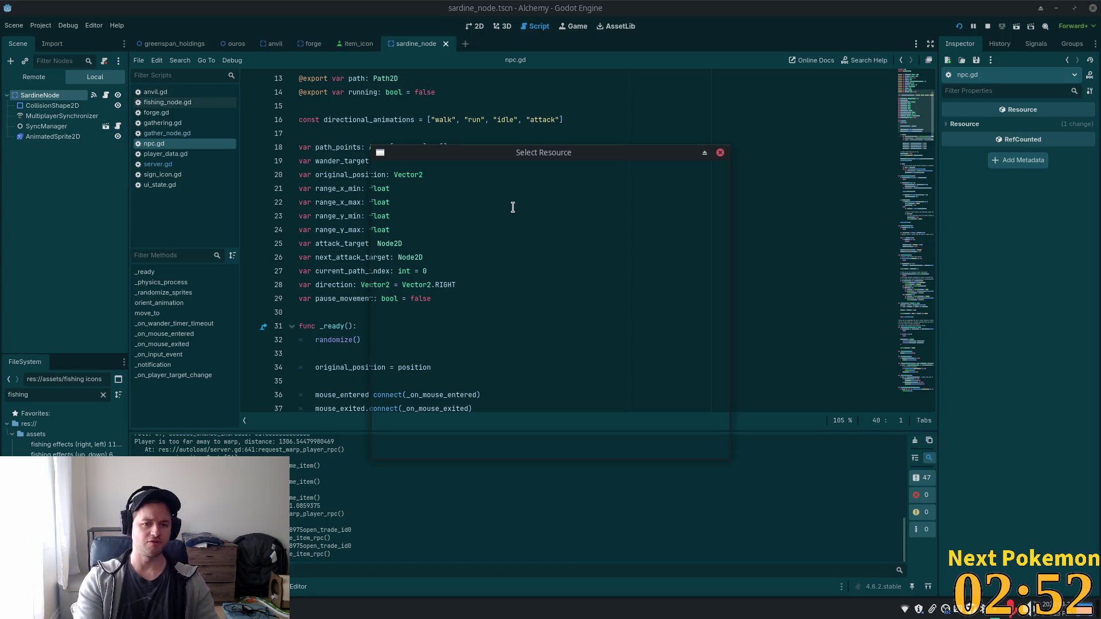
{"action": "type", "text": "combat"}
{"action": "key", "text": "Return"}
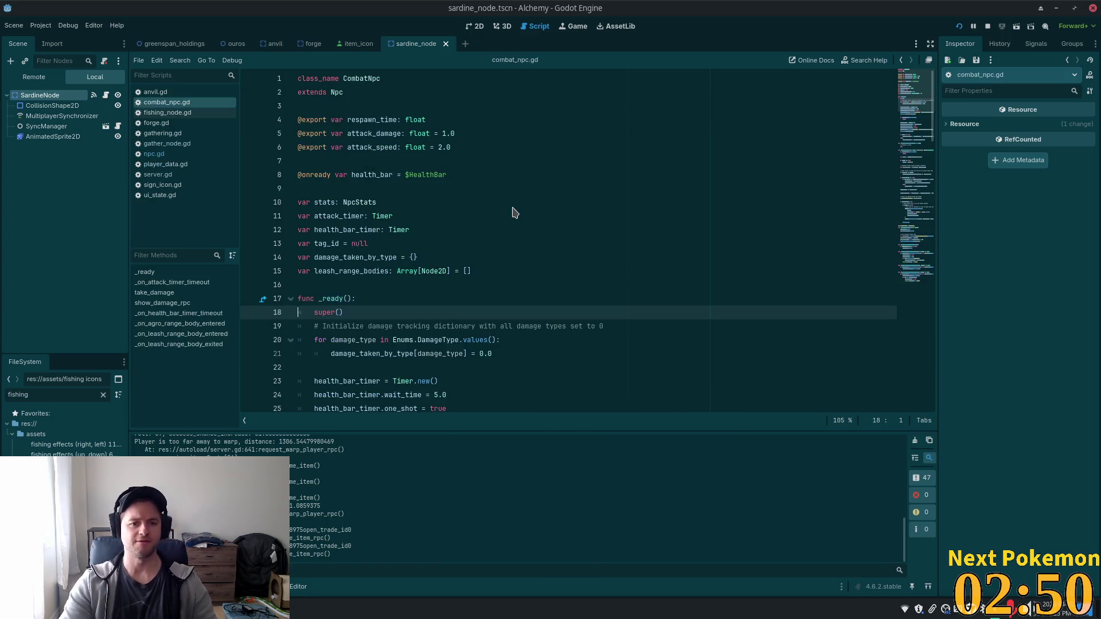
Jump to the NpcStats class in npc_stats.gd and select its stat fields and _init code
{"action": "double_click", "coordinate": [356, 215]}
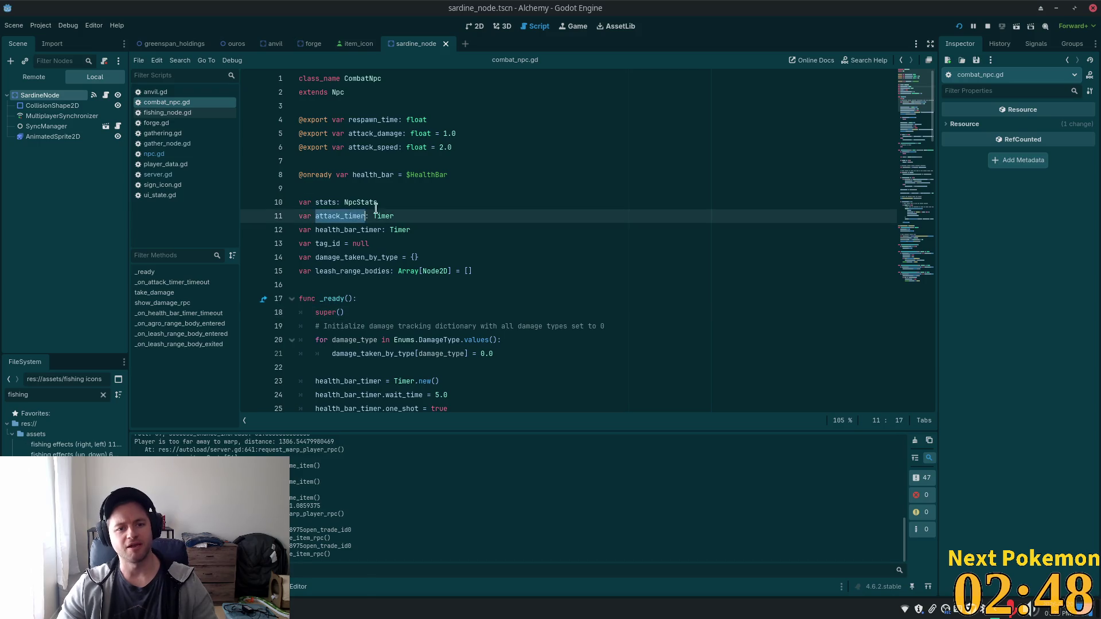
{"action": "double_click", "coordinate": [373, 205]}
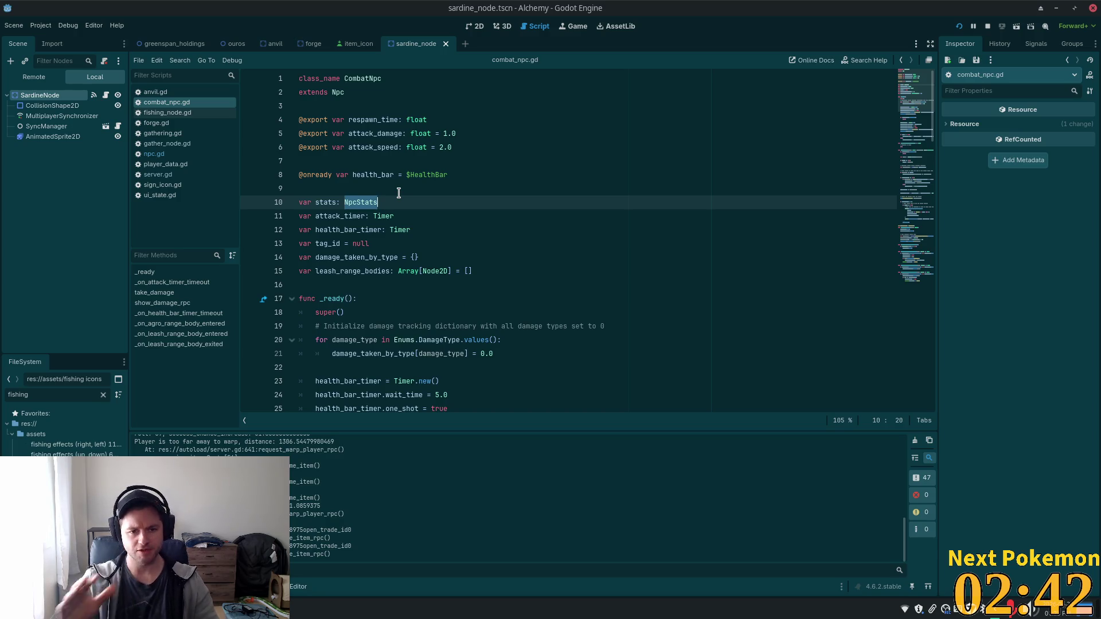
{"action": "left_click", "coordinate": [375, 203], "text": "ctrl"}
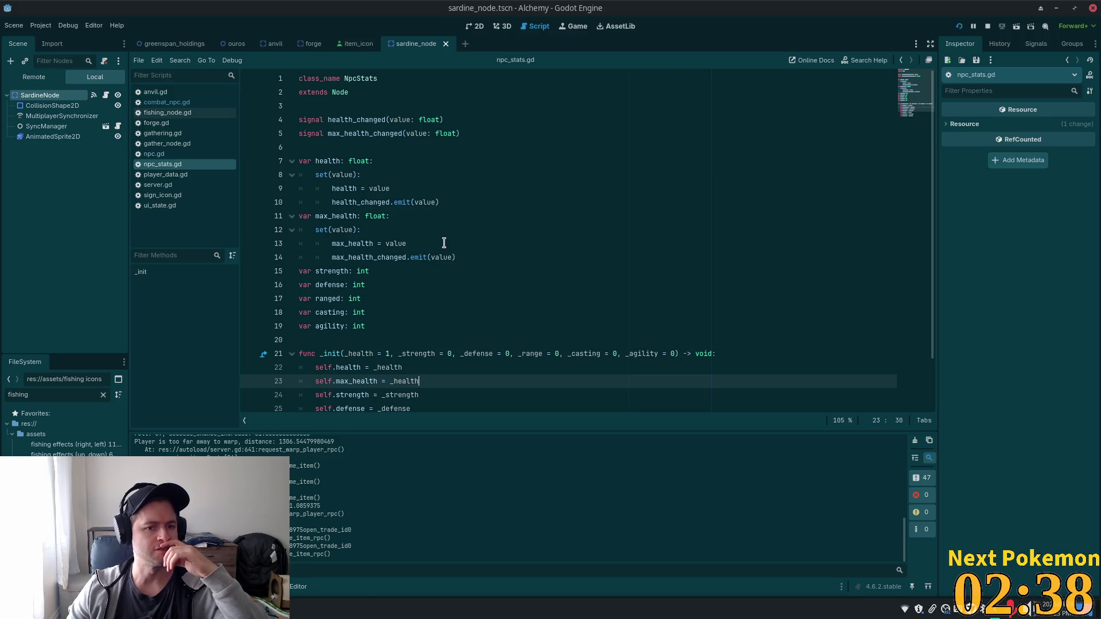
{"action": "scroll", "coordinate": [448, 258], "scroll_direction": "down", "scroll_amount": 2}
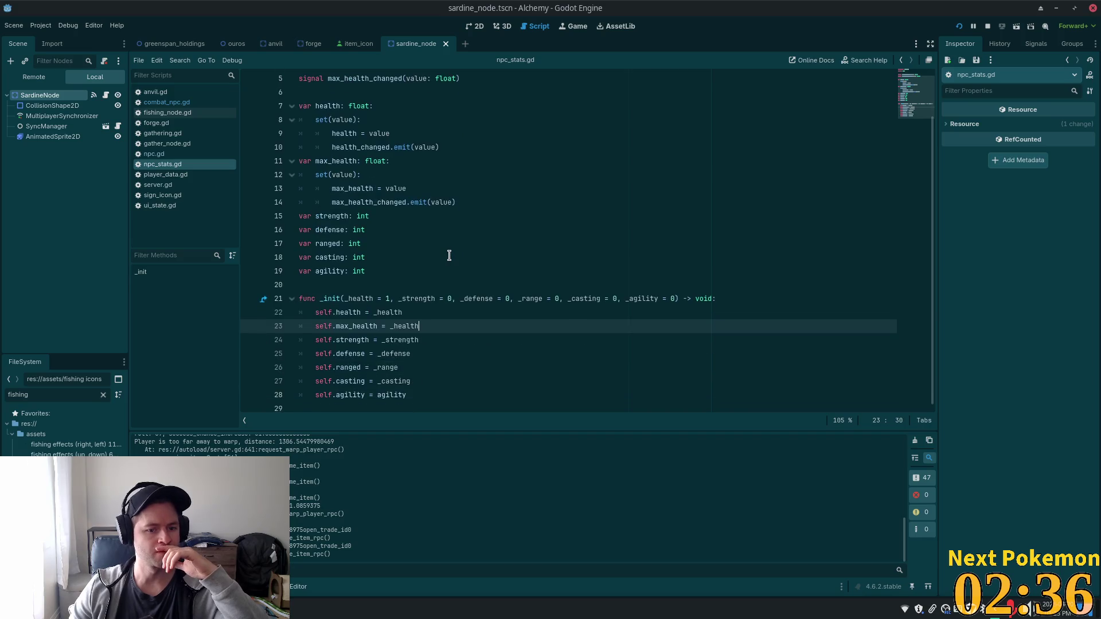
{"action": "mouse_move", "coordinate": [469, 384]}
{"action": "left_mouse_down"}
{"action": "mouse_move", "coordinate": [310, 143]}
{"action": "mouse_move", "coordinate": [304, 79]}
{"action": "left_mouse_up"}
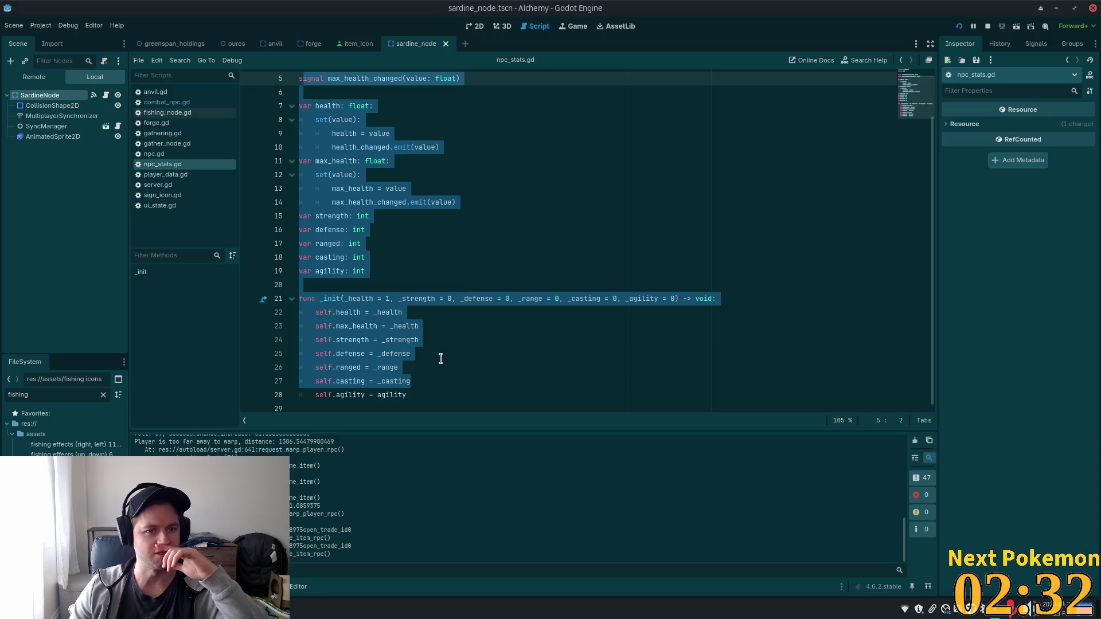
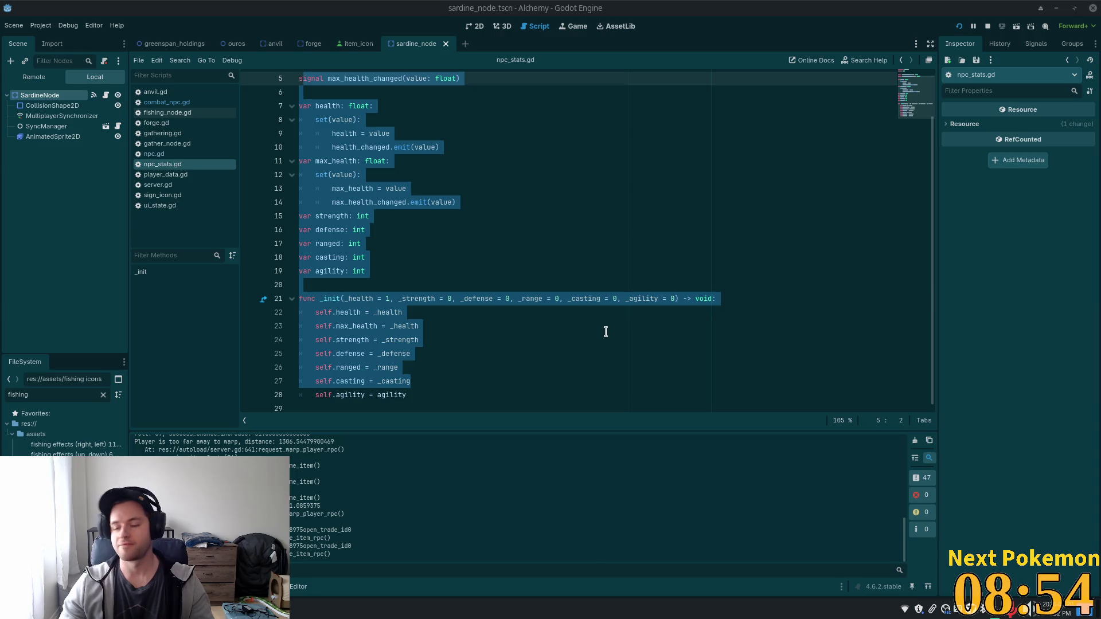
Review the agility declaration and the max_health assignment in npc_stats.gd's _init
{"action": "left_click", "coordinate": [481, 274]}
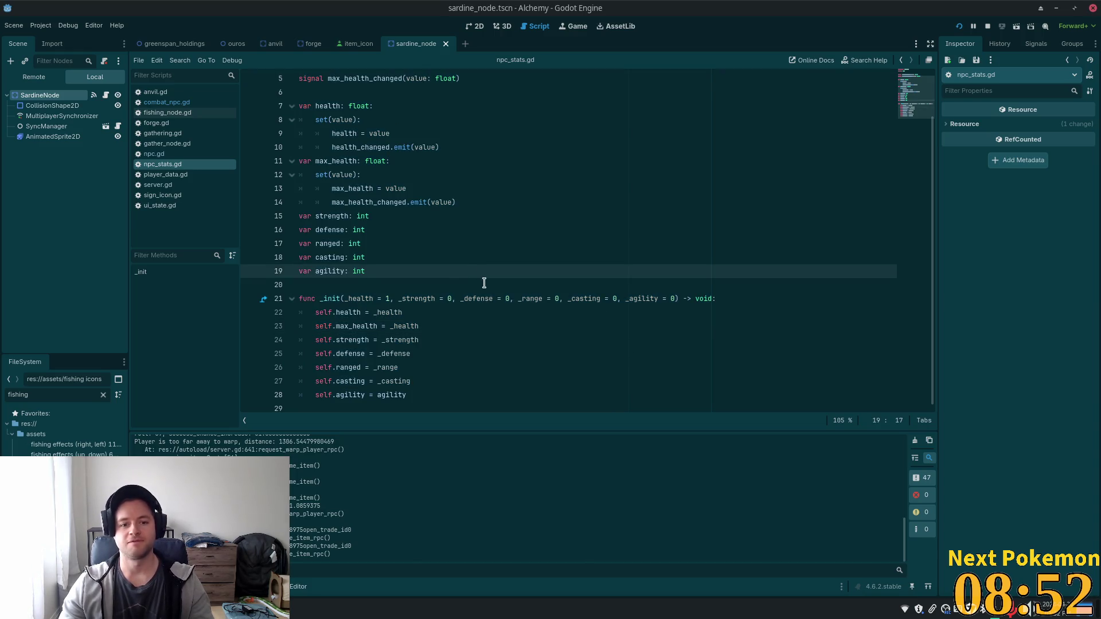
{"action": "left_click", "coordinate": [466, 296]}
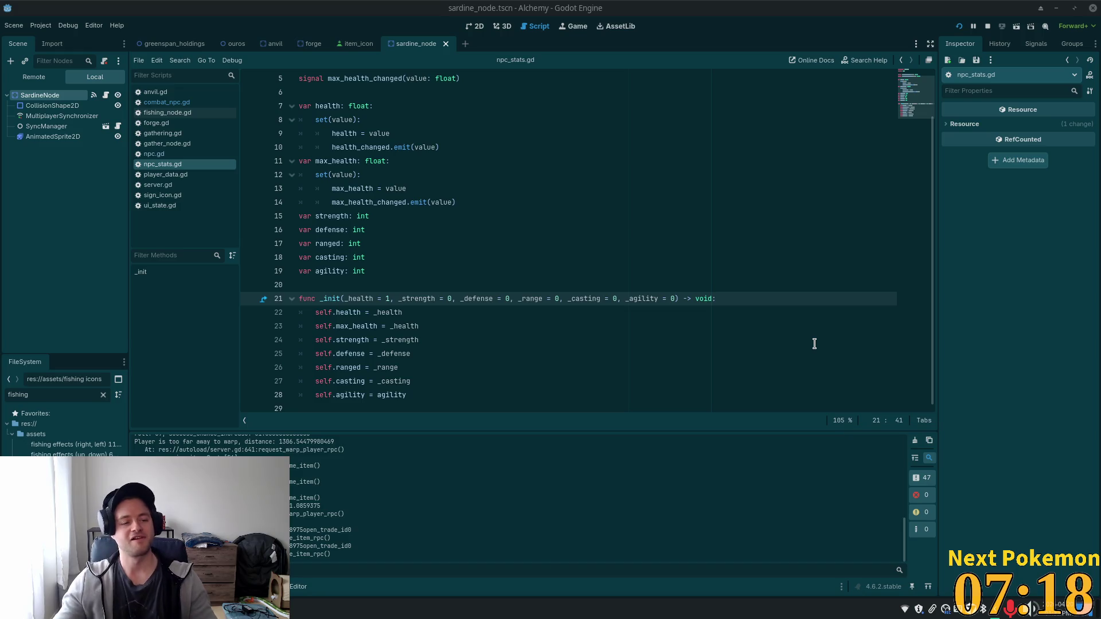
{"action": "left_click", "coordinate": [461, 313]}
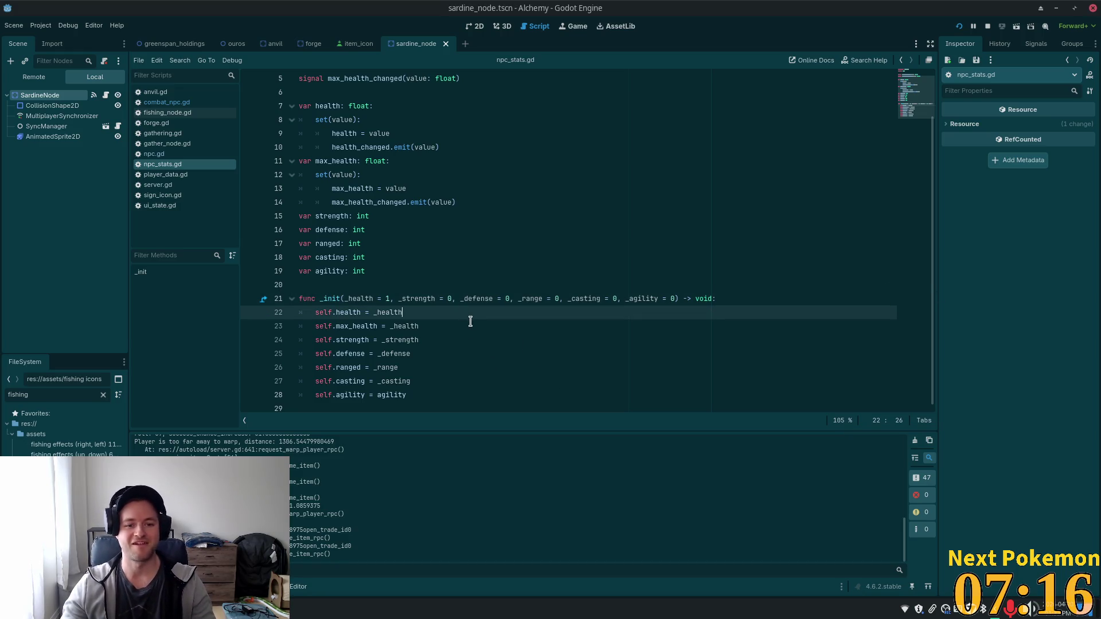
{"action": "left_click", "coordinate": [470, 326]}
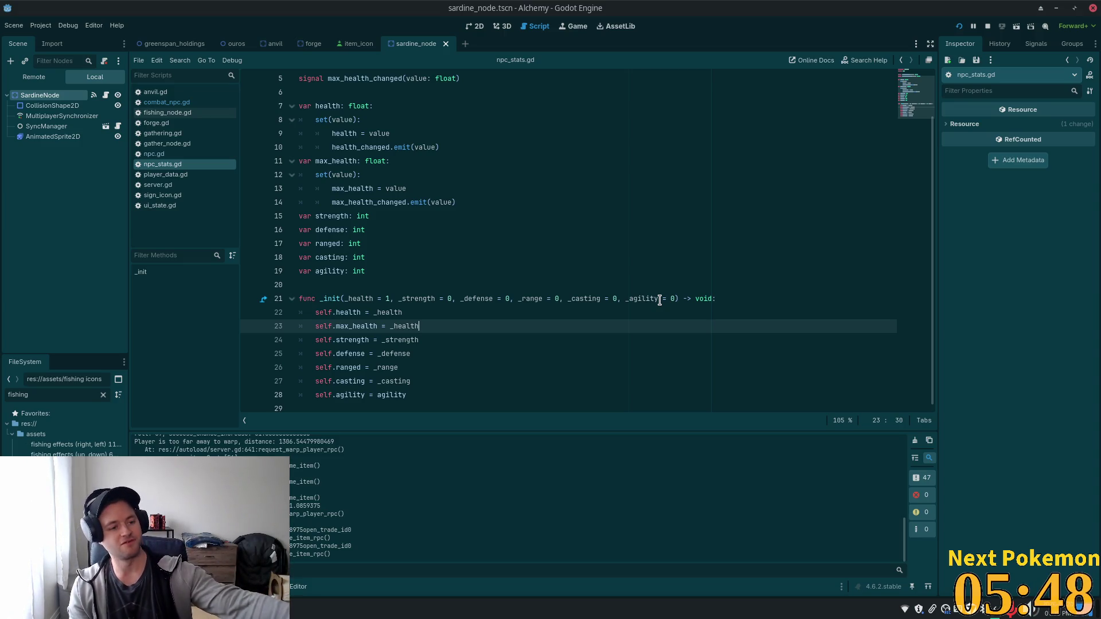
{"action": "left_click", "coordinate": [545, 241]}
{"action": "left_click", "coordinate": [528, 272]}
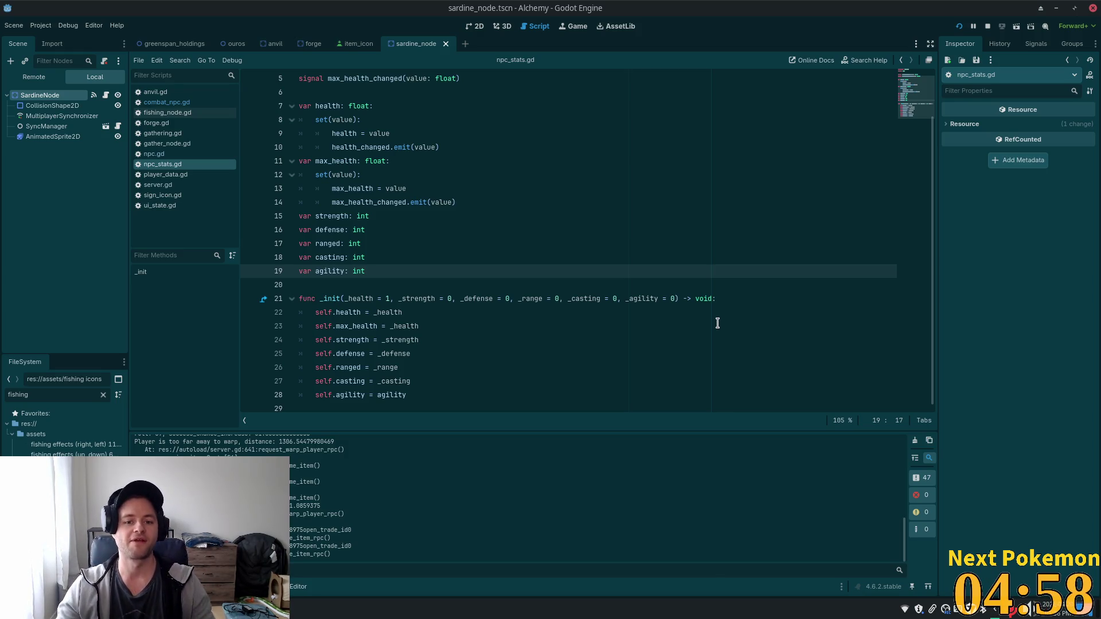
Check the _agility and _casting parameters, the max_health setter and the defense declaration
{"action": "left_click", "coordinate": [648, 299]}
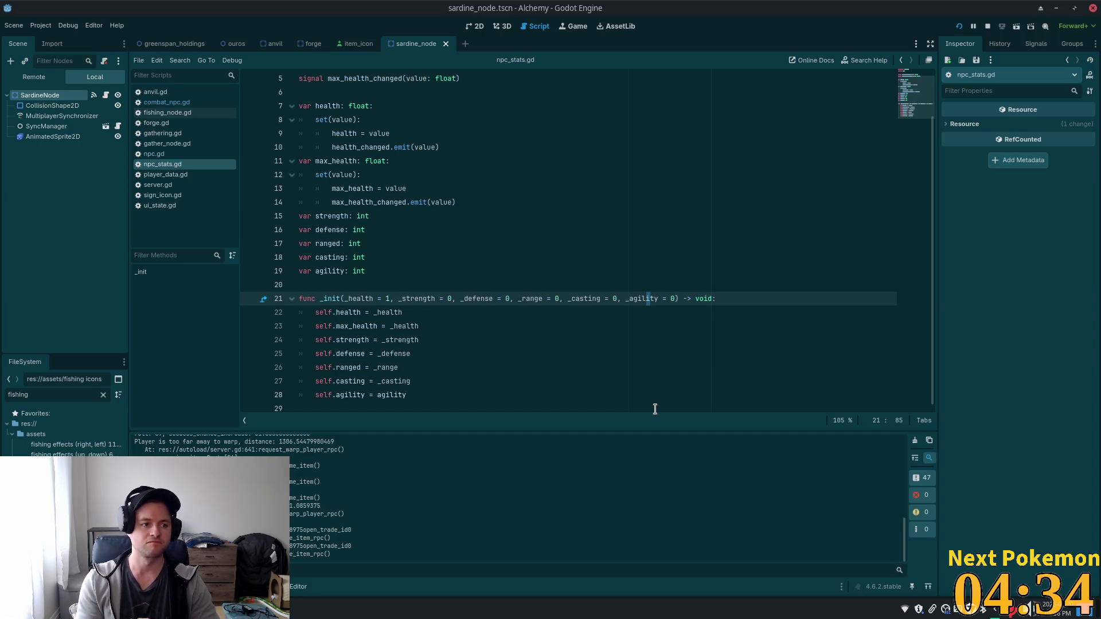
{"action": "left_click", "coordinate": [567, 300]}
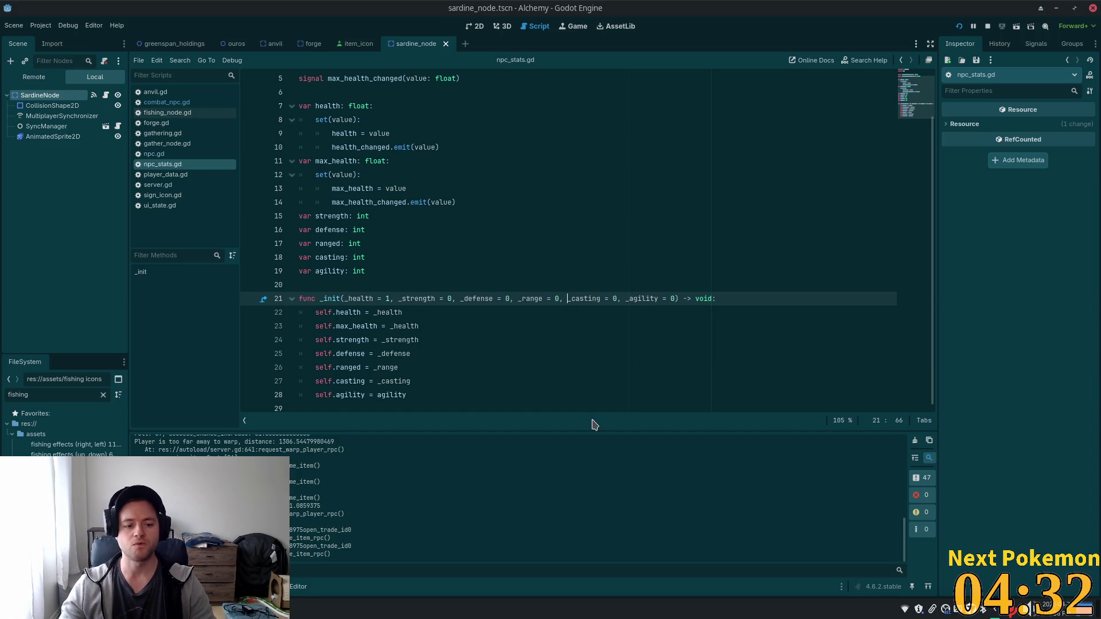
{"action": "left_click", "coordinate": [448, 287]}
{"action": "scroll", "coordinate": [504, 313], "scroll_direction": "up", "scroll_amount": 2}
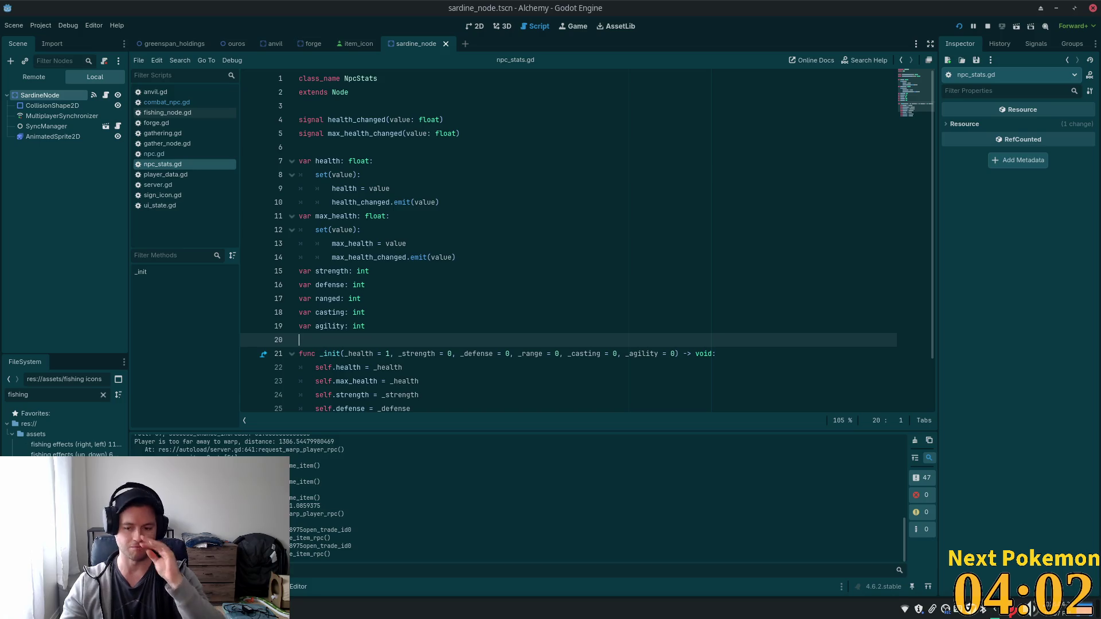
{"action": "left_click", "coordinate": [451, 245]}
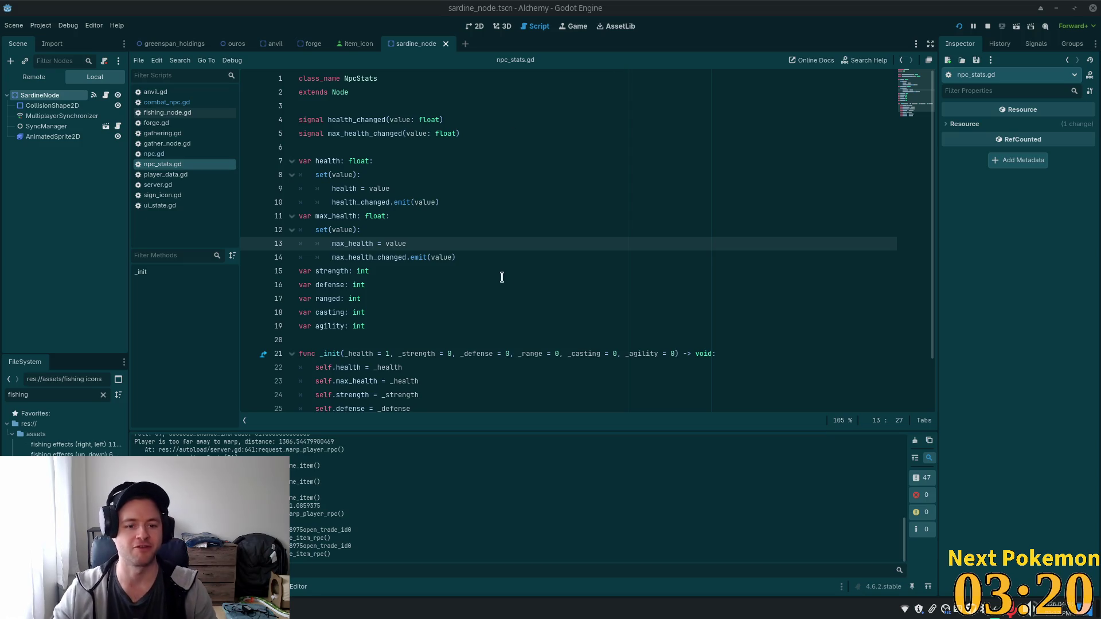
{"action": "scroll", "coordinate": [571, 260], "scroll_direction": "down", "scroll_amount": 2}
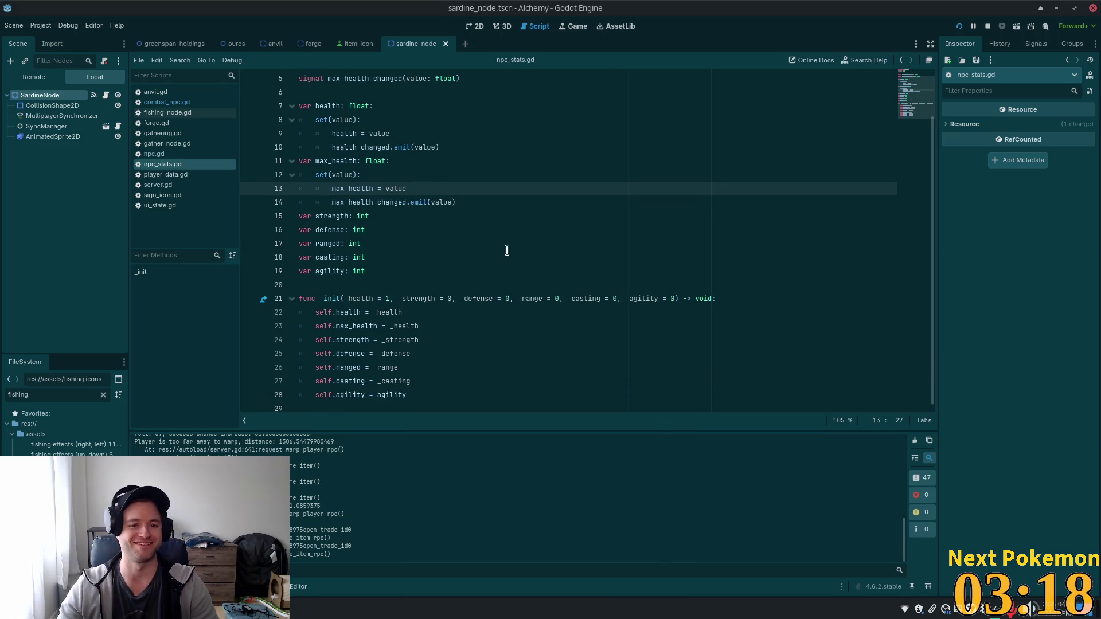
{"action": "left_click", "coordinate": [463, 226]}
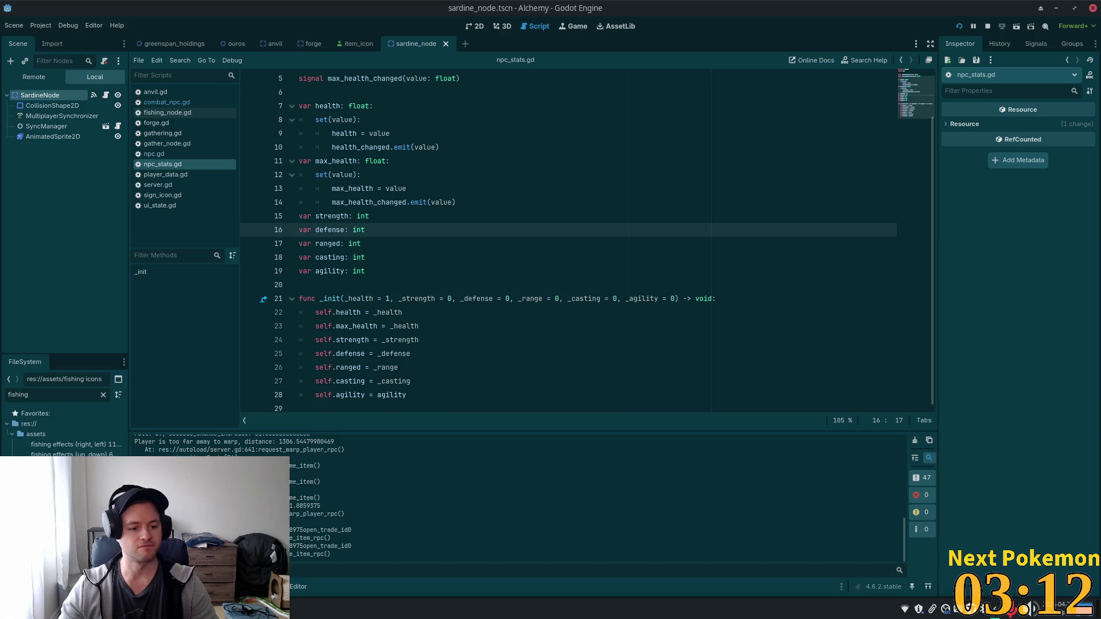
Log in to phpMyAdmin on server 'db' with the saved username and password
{"action": "key", "text": "alt+Tab"}
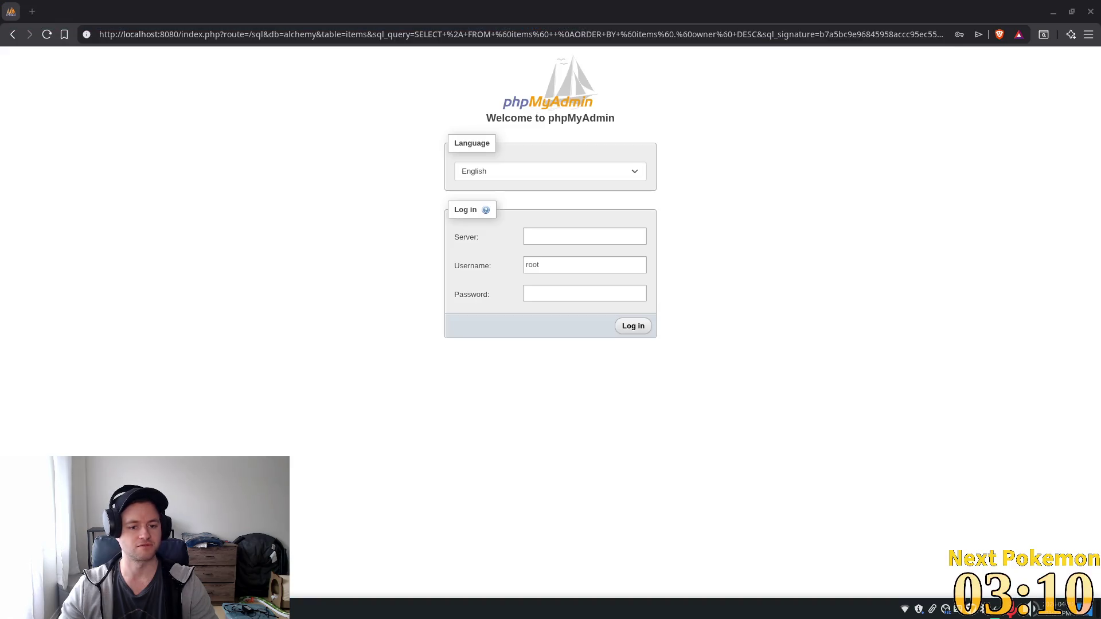
{"action": "left_click", "coordinate": [564, 240]}
{"action": "left_click", "coordinate": [579, 263]}
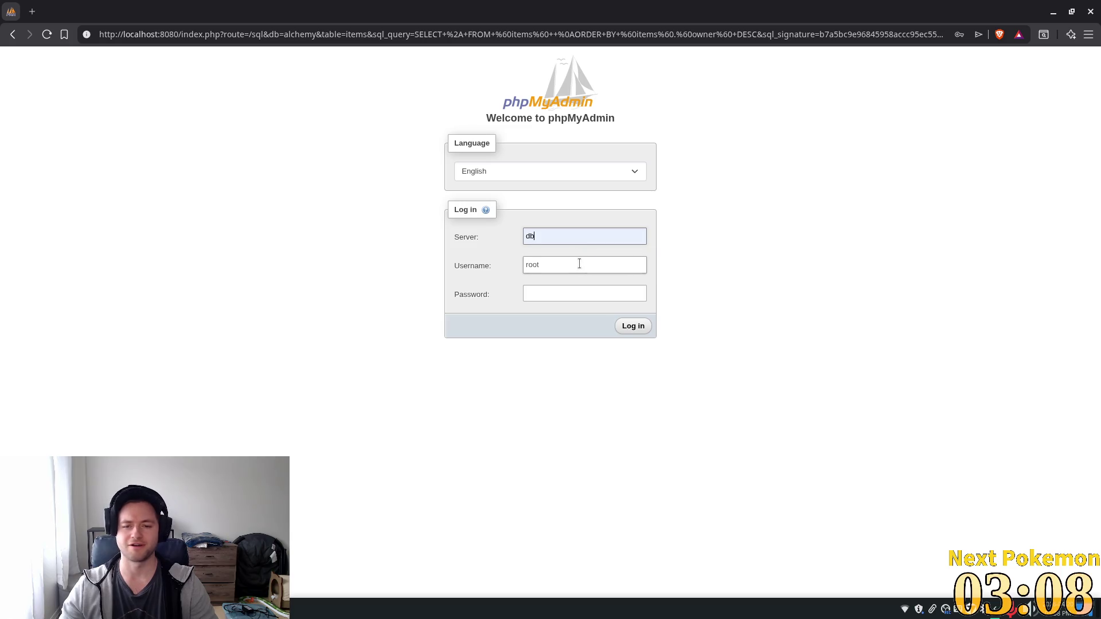
{"action": "left_click", "coordinate": [578, 264]}
{"action": "left_click", "coordinate": [631, 288]}
{"action": "left_click", "coordinate": [637, 324]}
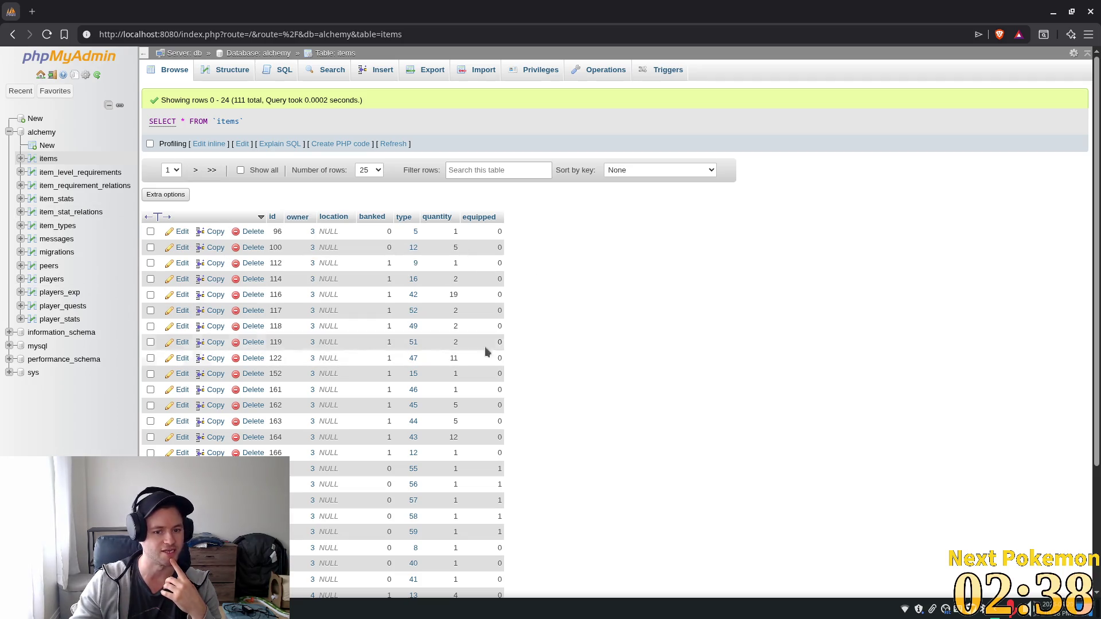
Dismiss Godot's resource search without opening anything and return to client_id on line 541 of server.gd
{"action": "key", "text": "alt+Tab"}
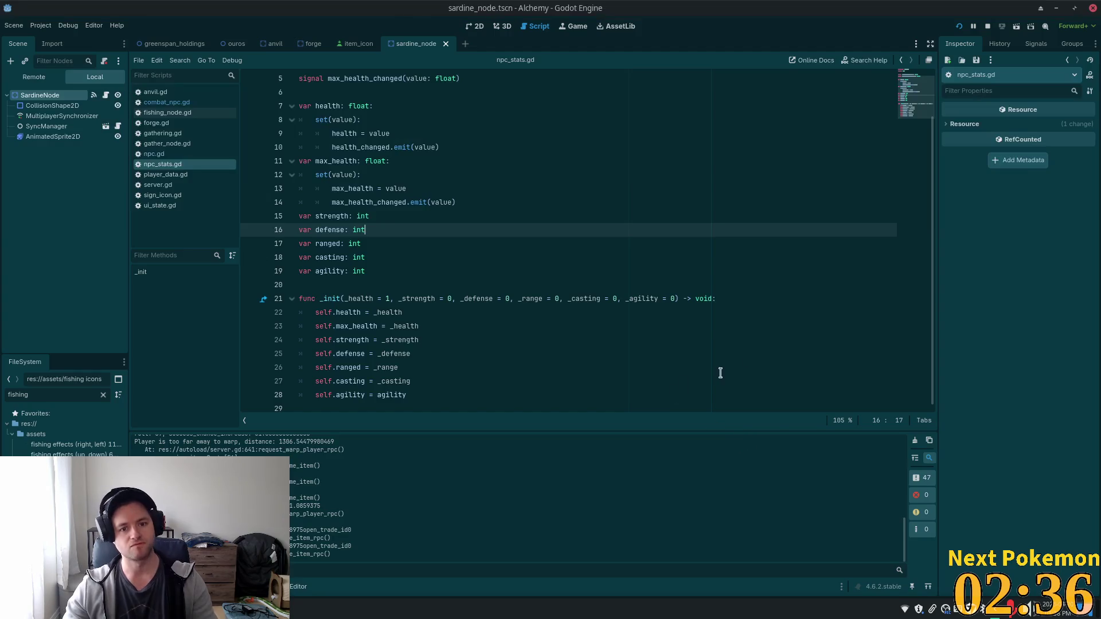
{"action": "left_click", "coordinate": [754, 355]}
{"action": "key", "text": "shift+alt+o"}
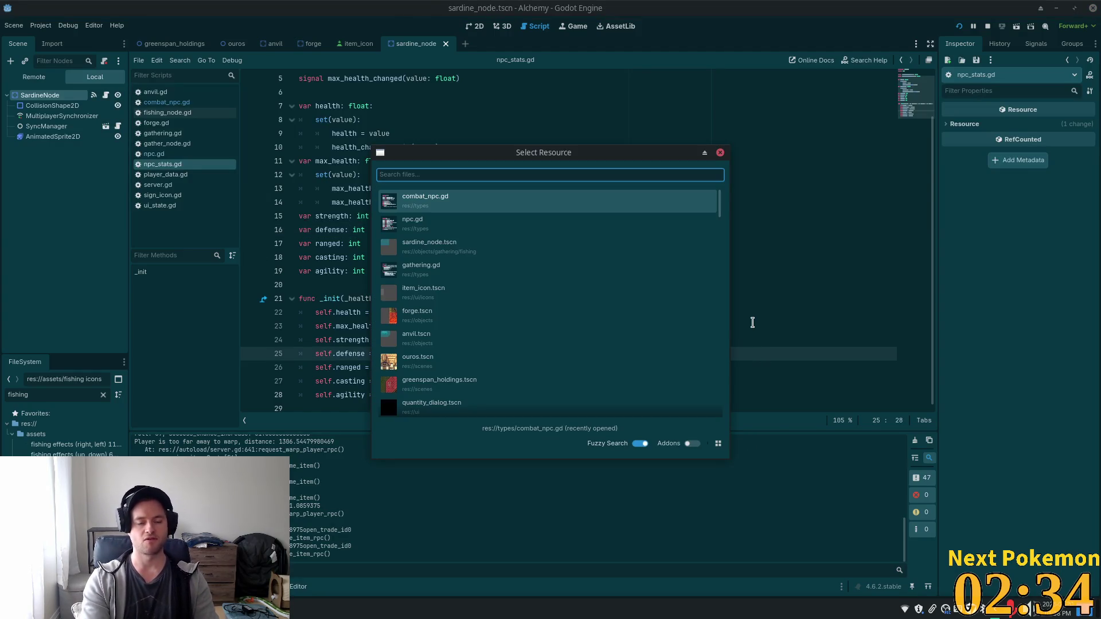
{"action": "key", "text": "Escape"}
{"action": "key", "text": "alt+Tab"}
{"action": "left_click", "coordinate": [548, 209]}
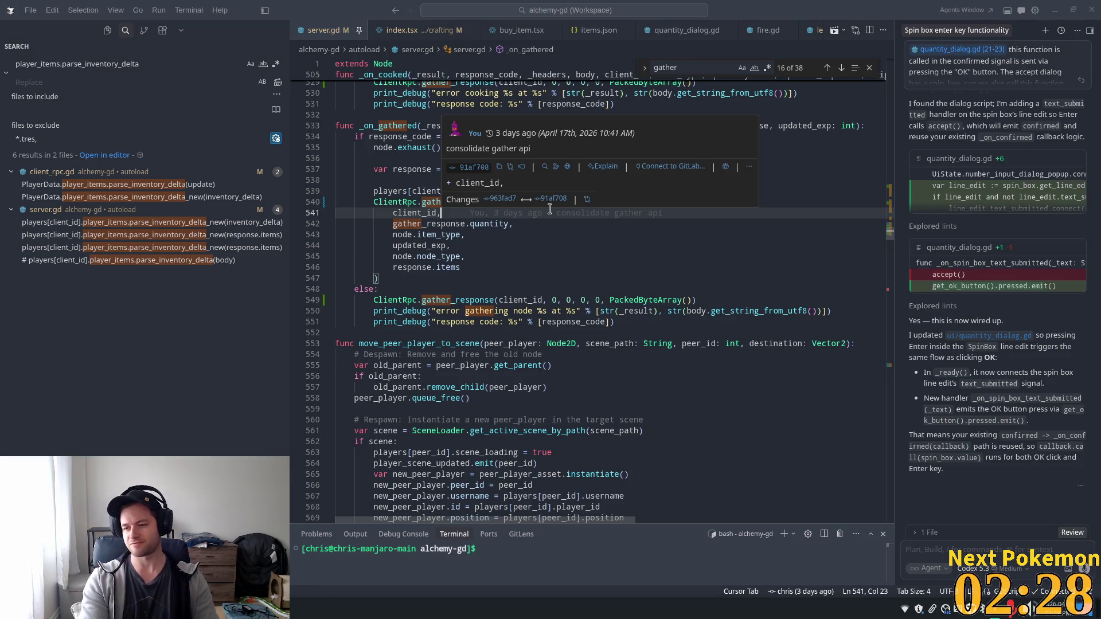
Close Godot's quick search and open npcs.json in VS Code via a Ctrl+P 'npc' search
{"action": "key", "text": "alt+Tab"}
{"action": "key", "text": "Escape"}
{"action": "key", "text": "alt+Tab"}
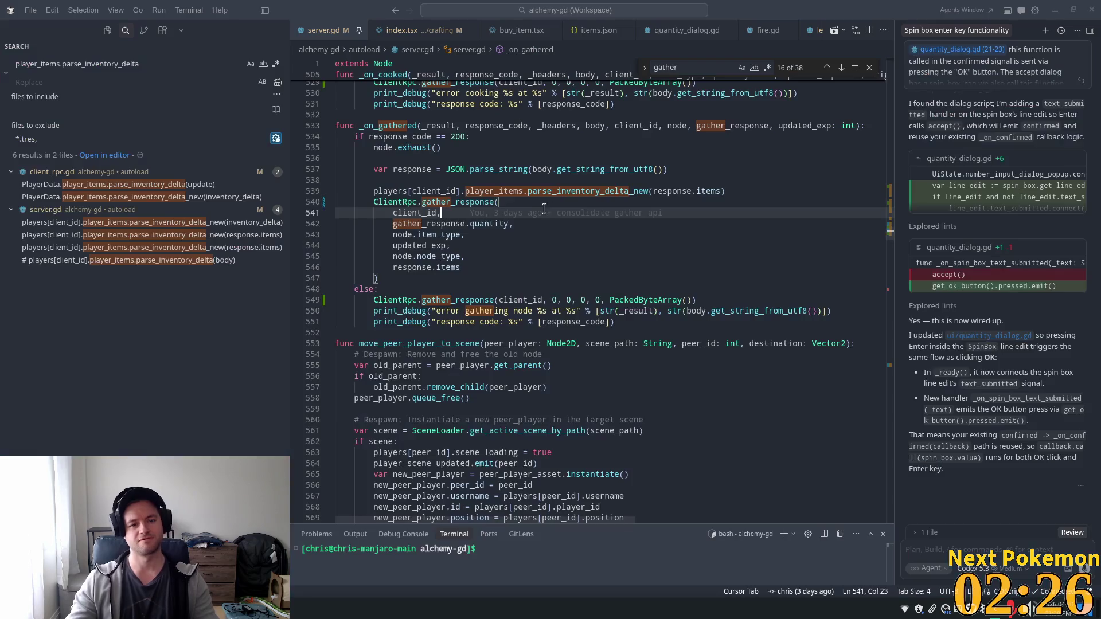
{"action": "key", "text": "ctrl+p"}
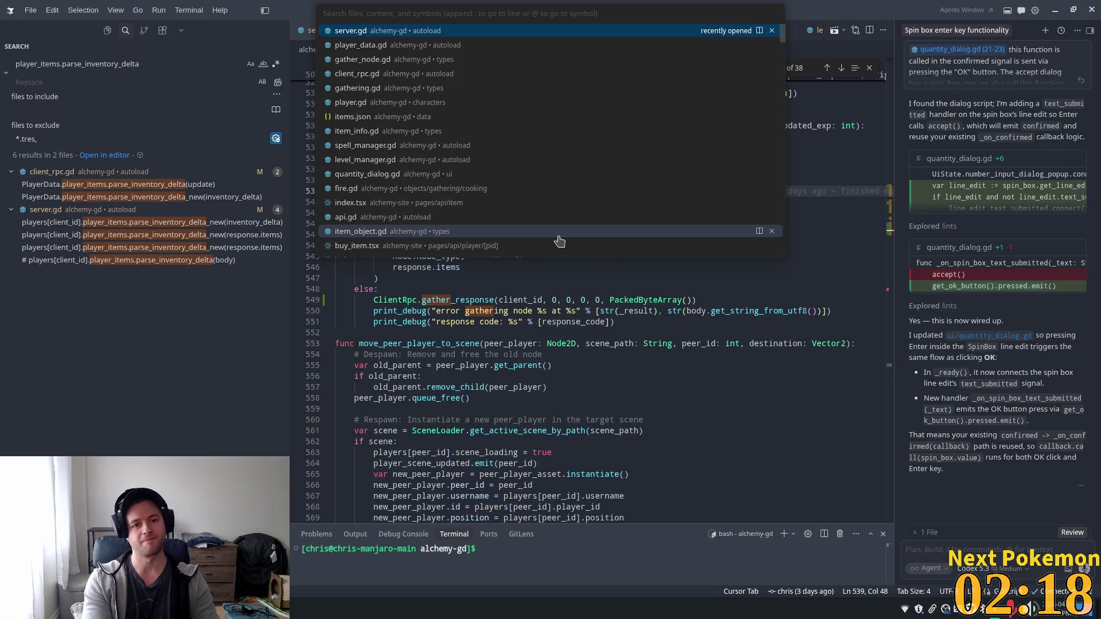
{"action": "type", "text": "np"}
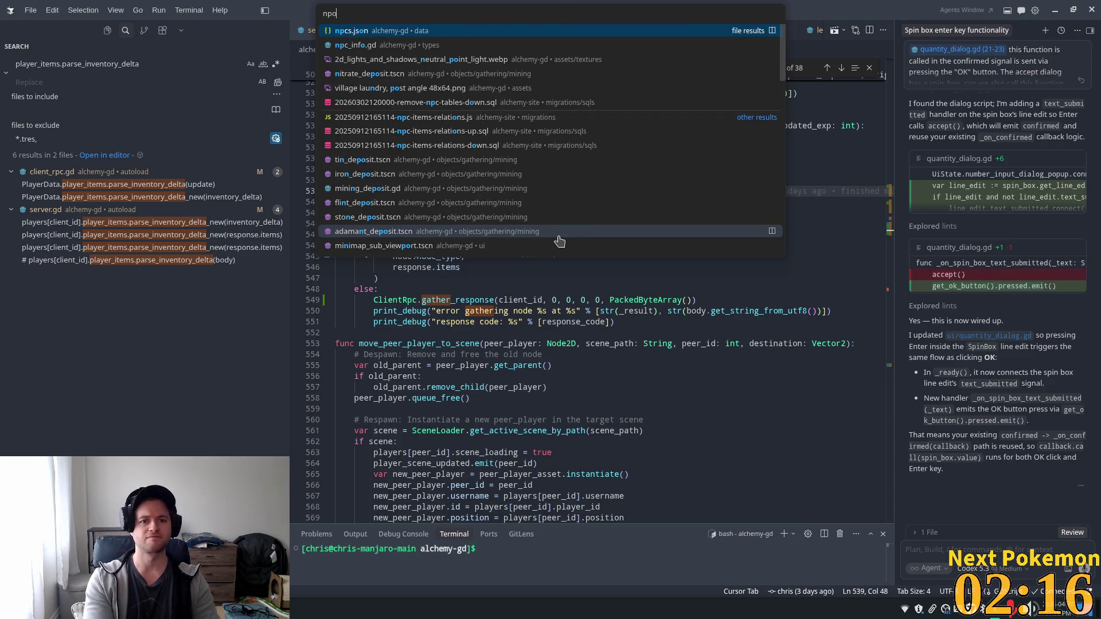
{"action": "type", "text": "c"}
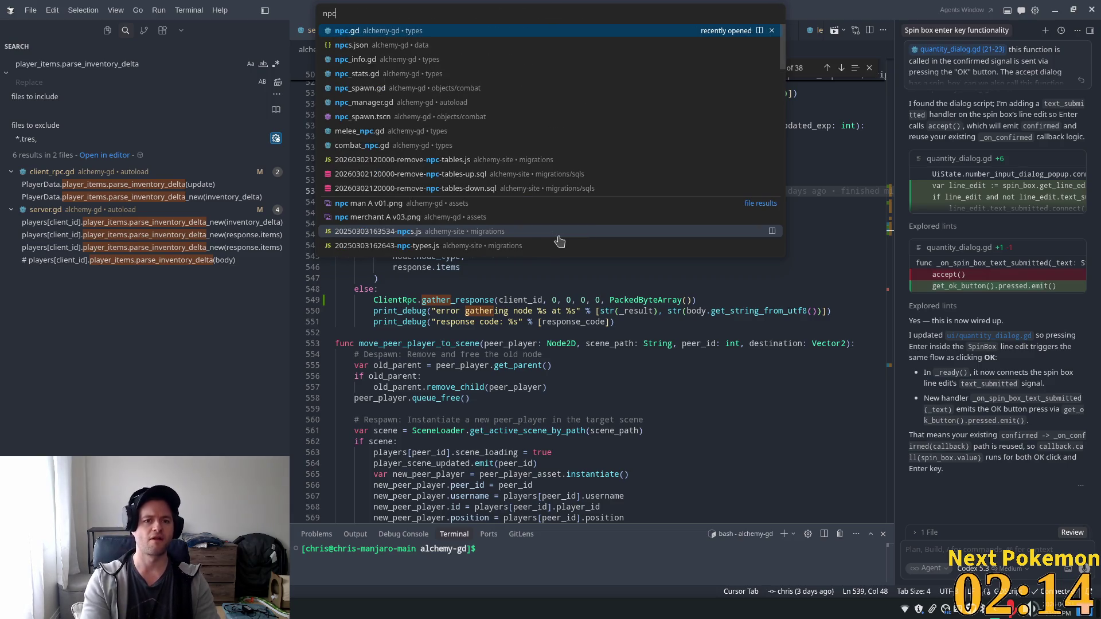
{"action": "key", "text": "Down"}
{"action": "key", "text": "Return"}
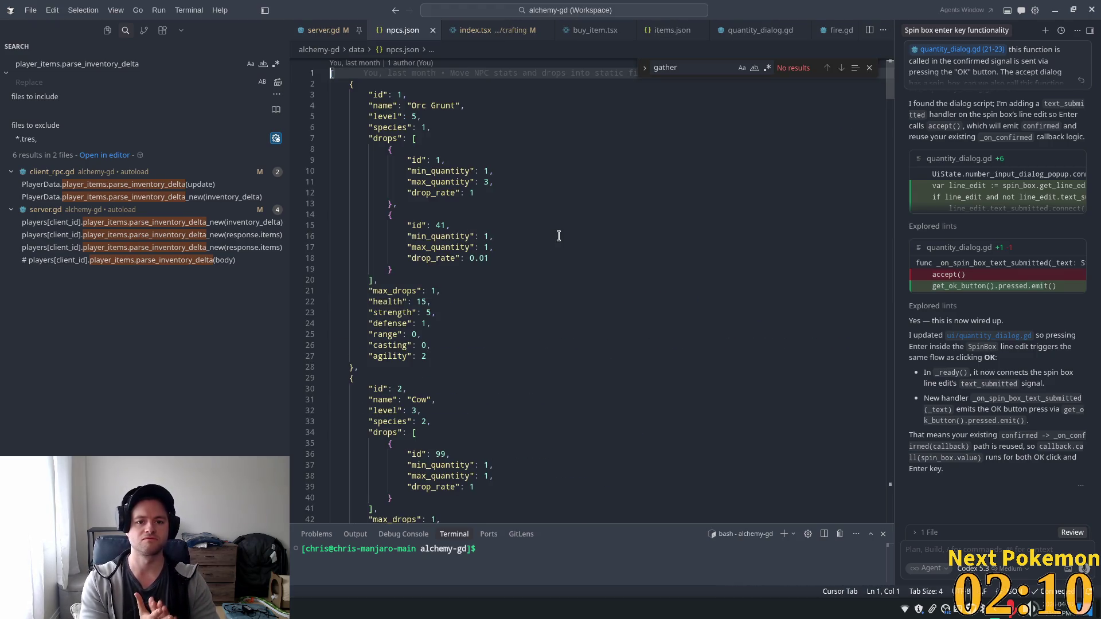
Scroll through the npcs.json entries from Orc Grunt's level down to the Bat's drops
{"action": "left_click", "coordinate": [423, 116]}
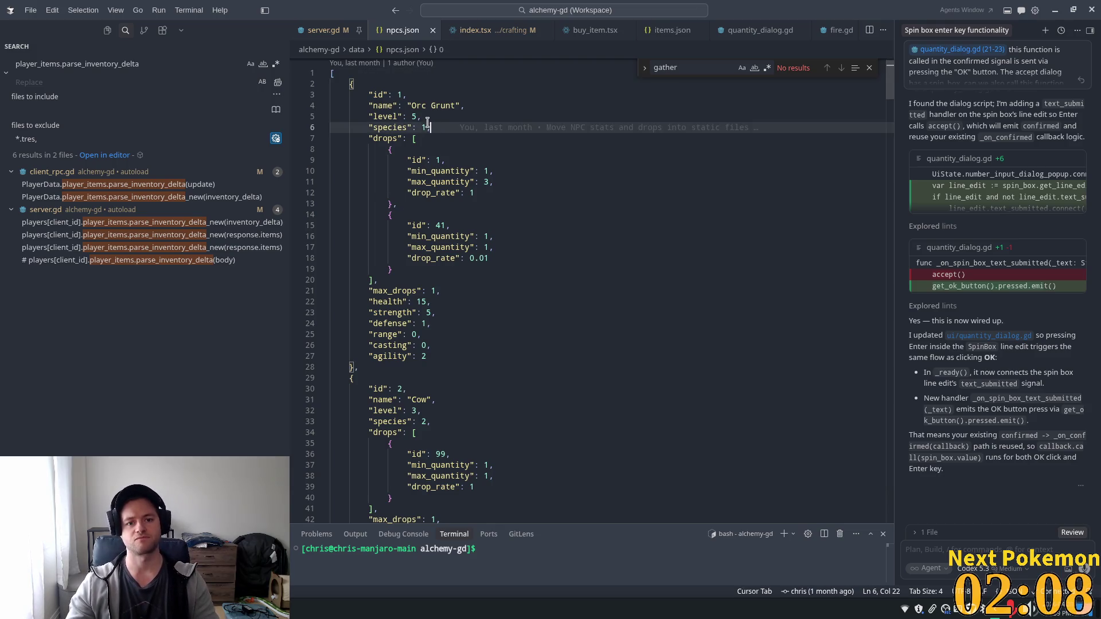
{"action": "scroll", "coordinate": [542, 308], "scroll_direction": "down", "scroll_amount": 9}
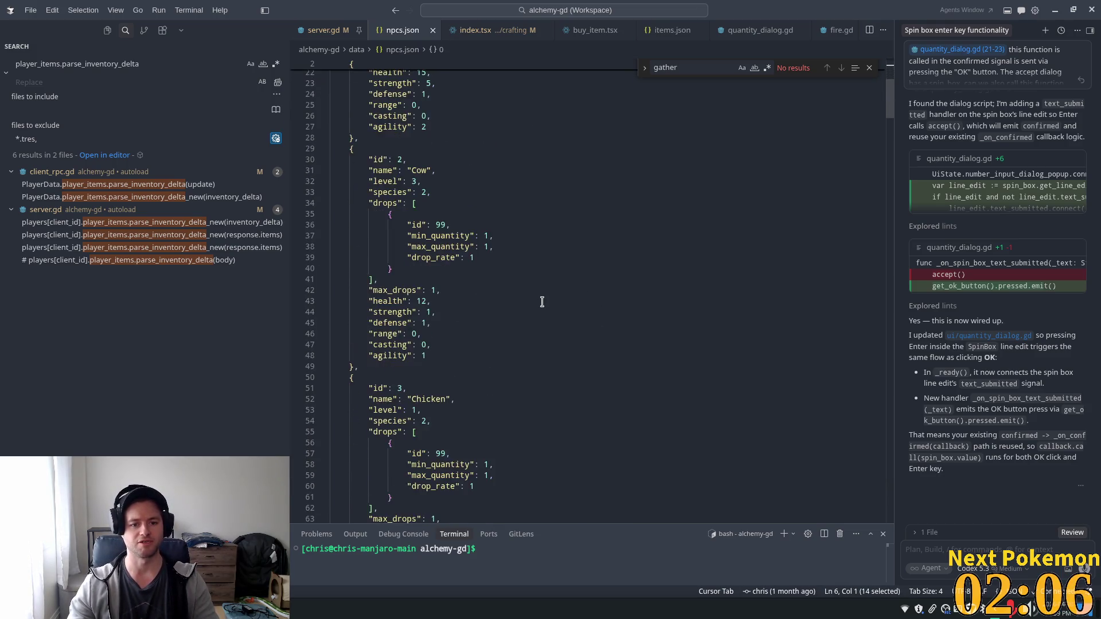
{"action": "scroll", "coordinate": [542, 308], "scroll_direction": "down", "scroll_amount": 2}
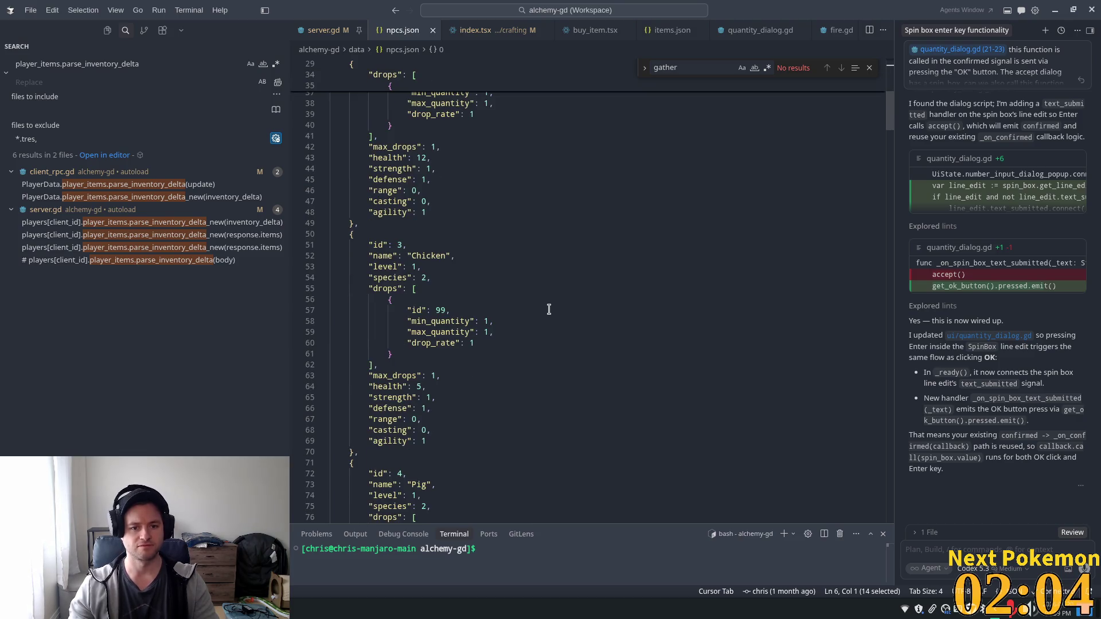
{"action": "scroll", "coordinate": [546, 311], "scroll_direction": "down", "scroll_amount": 10}
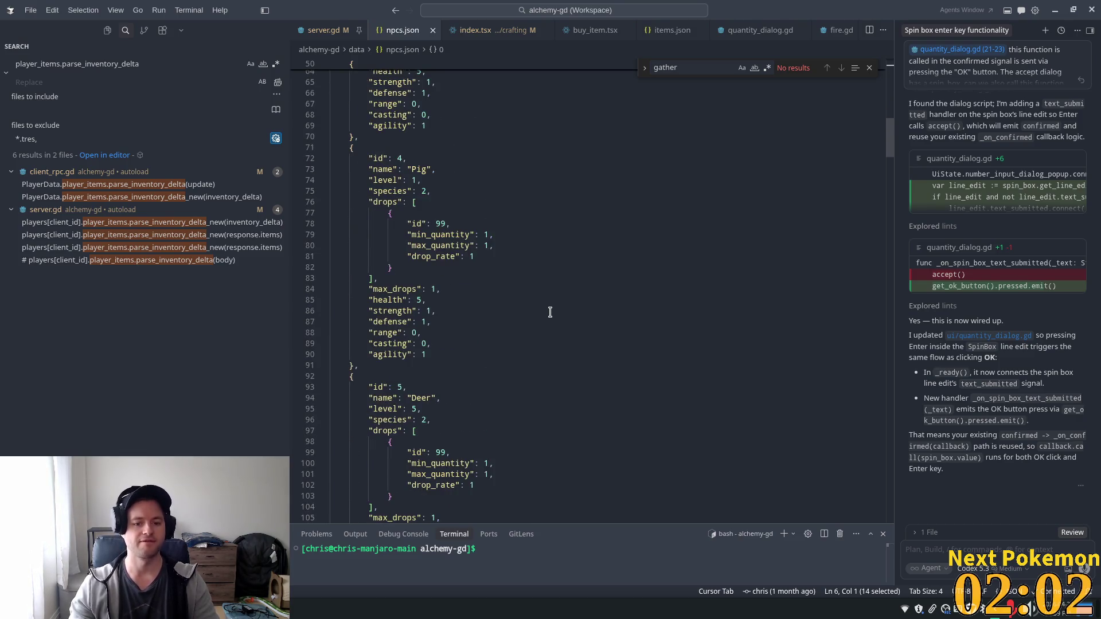
{"action": "scroll", "coordinate": [550, 312], "scroll_direction": "down", "scroll_amount": 7}
{"action": "scroll", "coordinate": [538, 339], "scroll_direction": "down", "scroll_amount": 15}
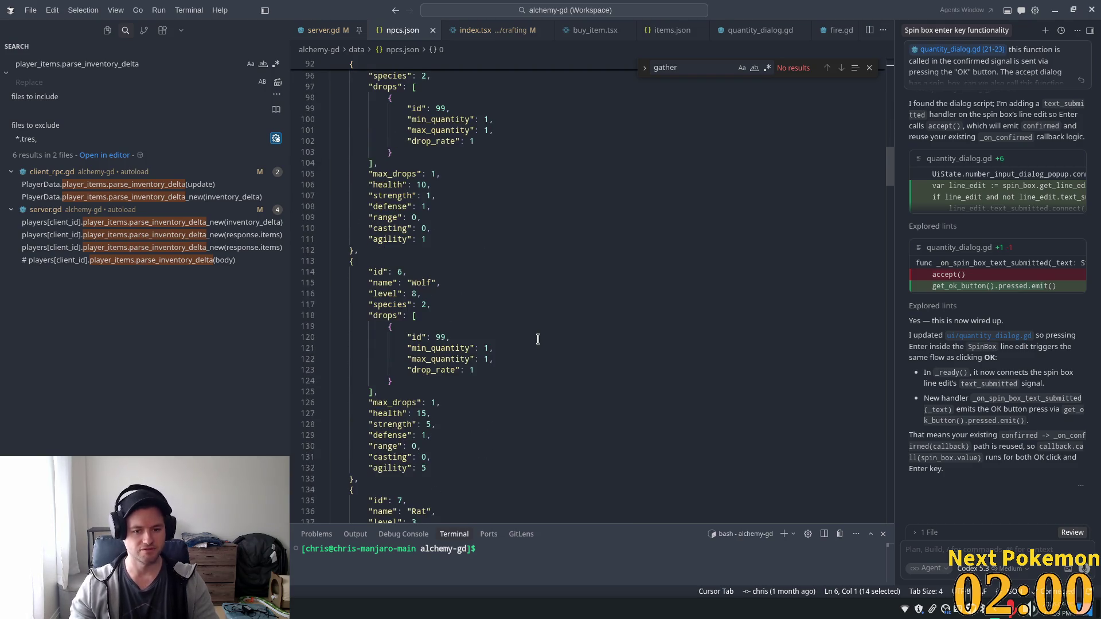
{"action": "scroll", "coordinate": [532, 341], "scroll_direction": "down", "scroll_amount": 5}
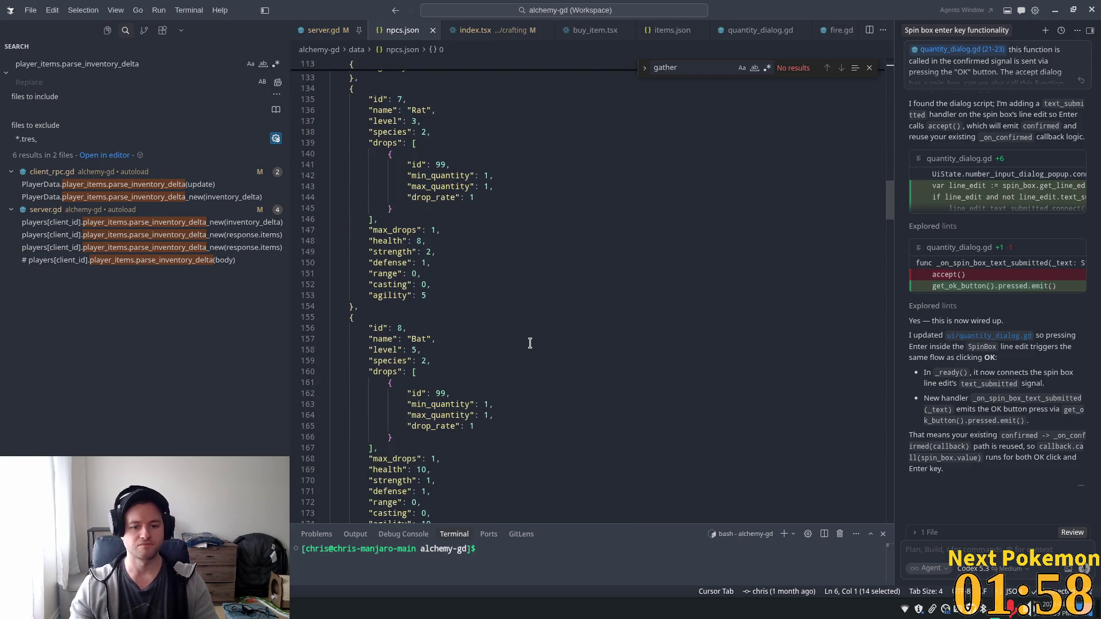
{"action": "left_click", "coordinate": [774, 283]}
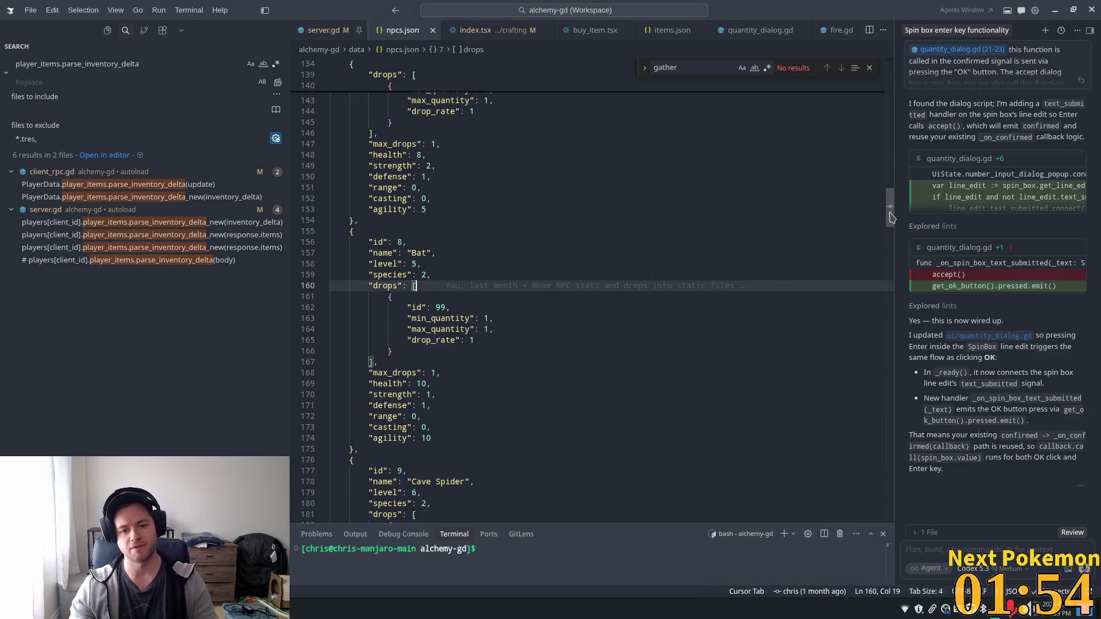
Narrow the search results panel to widen the code, then select the existing search query
{"action": "mouse_move", "coordinate": [889, 213]}
{"action": "left_mouse_down"}
{"action": "mouse_move", "coordinate": [884, 290]}
{"action": "mouse_move", "coordinate": [931, 431]}
{"action": "left_mouse_up"}
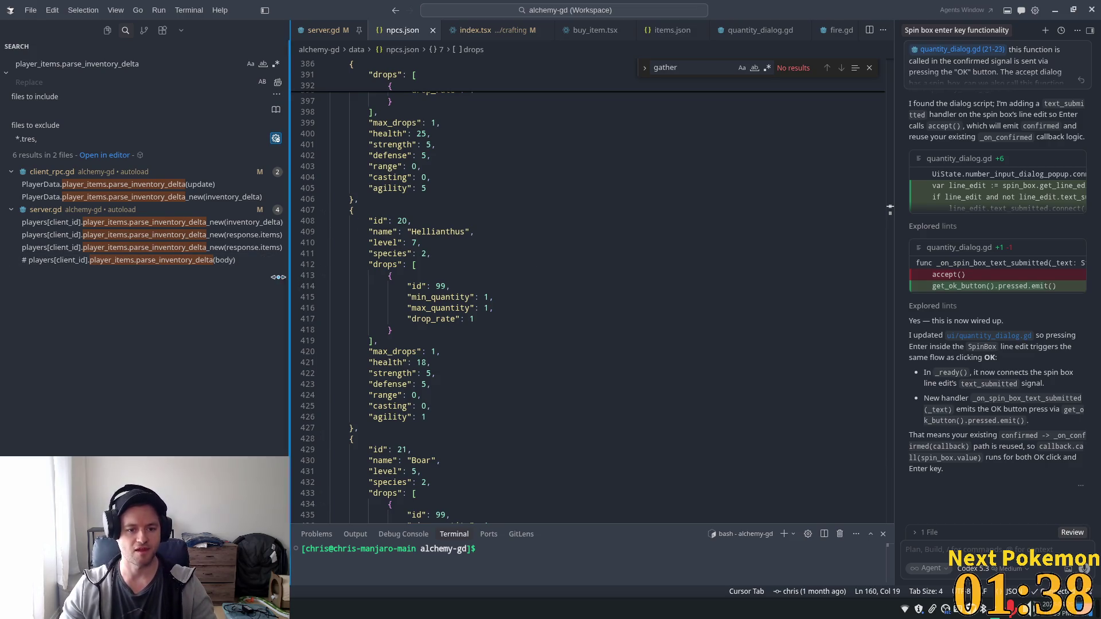
{"action": "left_click_drag", "start_coordinate": [290, 284], "coordinate": [218, 284]}
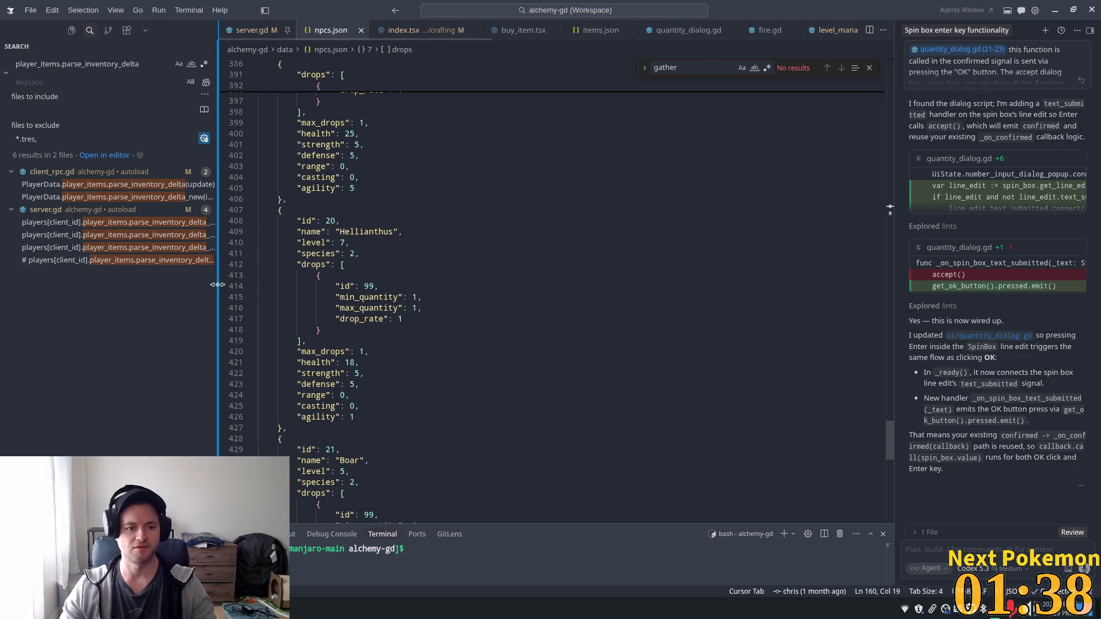
{"action": "left_click", "coordinate": [596, 147]}
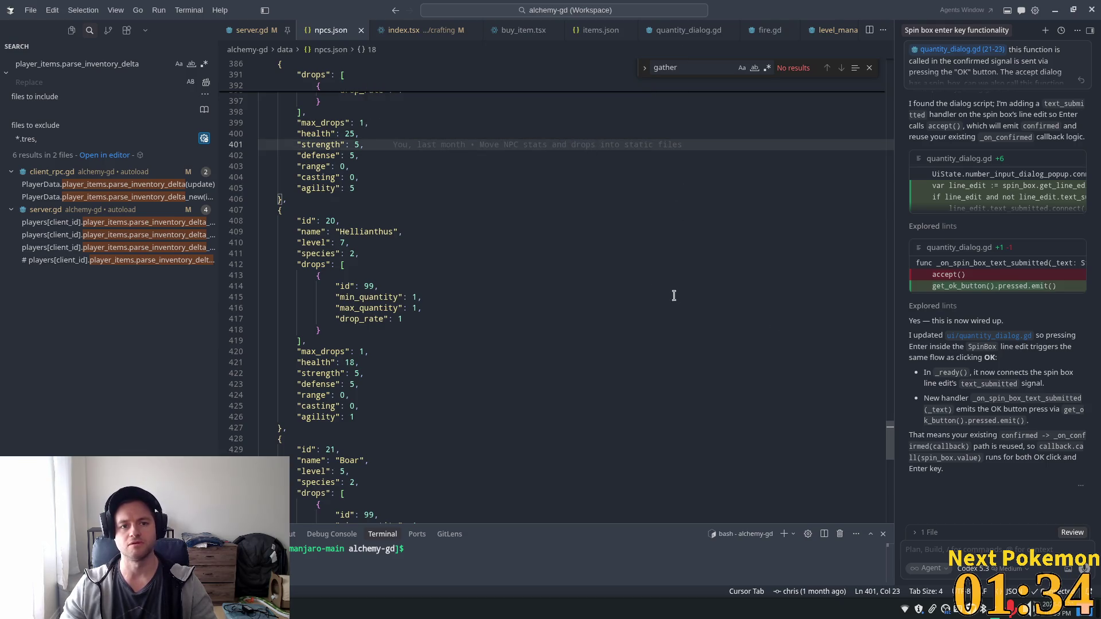
{"action": "triple_click", "coordinate": [103, 64]}
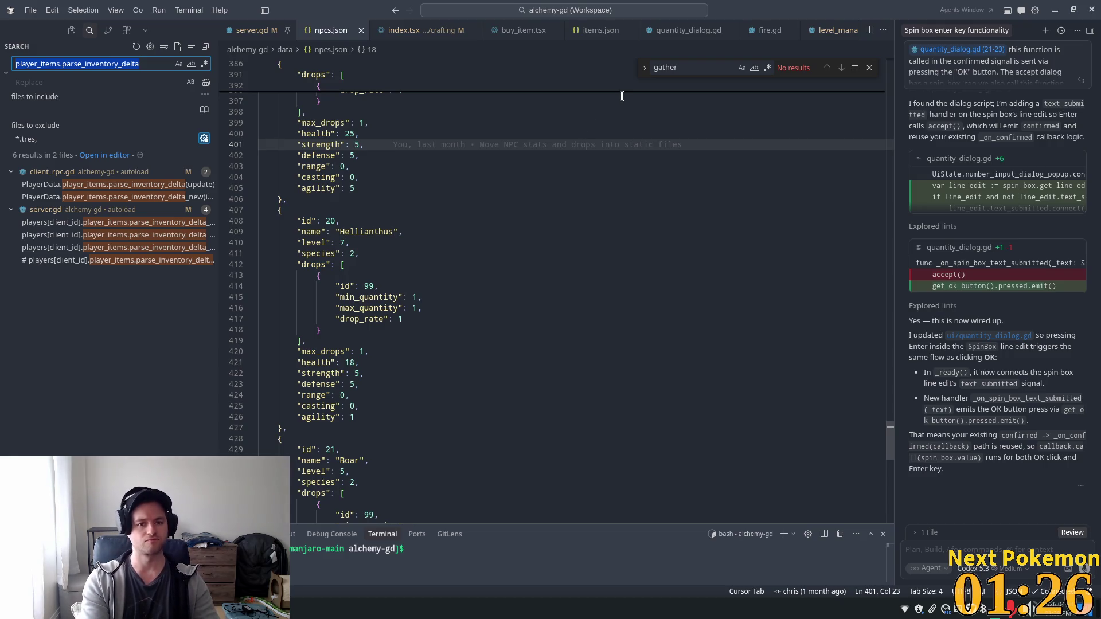
Search the workspace for 'npcs.' and open the npcs.json load line in npc_manager.gd
{"action": "type", "text": "npcs."}
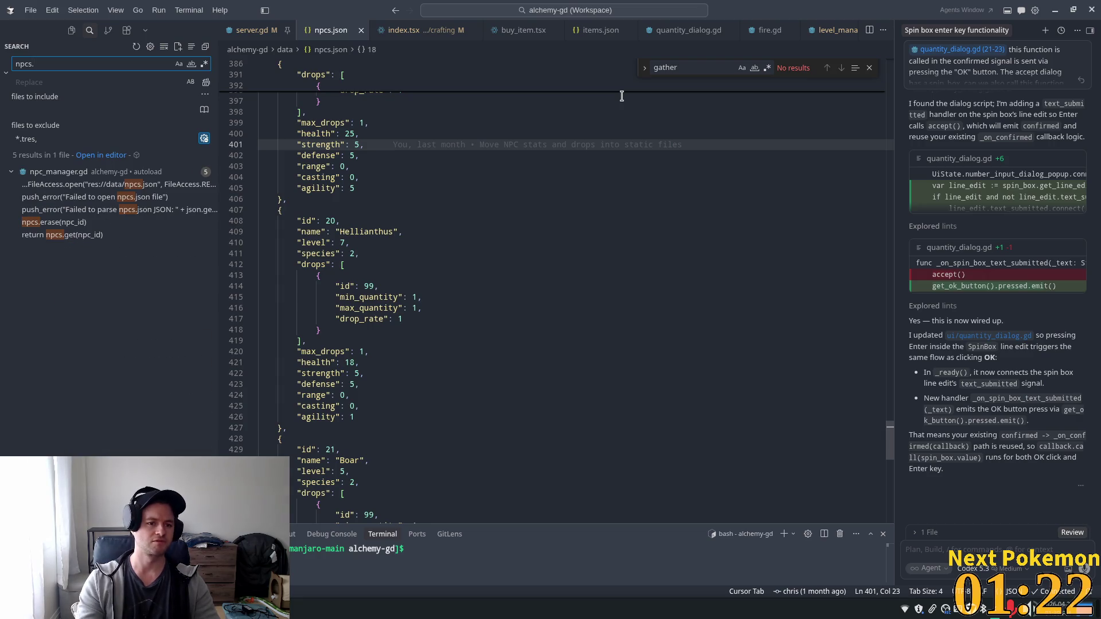
{"action": "left_click", "coordinate": [88, 185]}
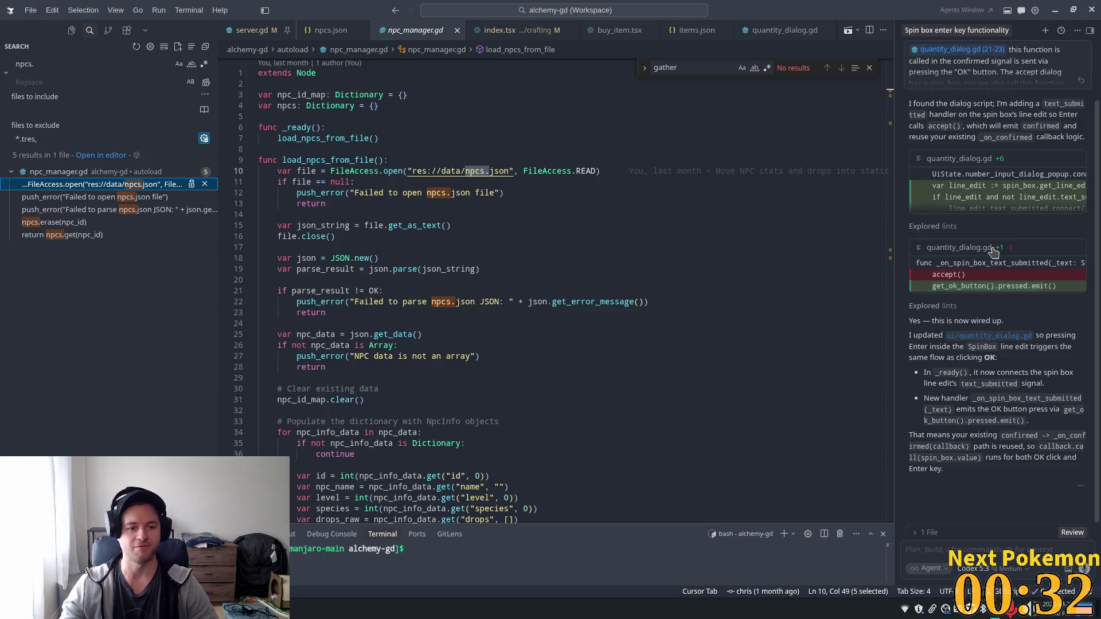
Inspect load_npcs_from_file's JSON parse-error return and the npc_data assignment line
{"action": "left_click", "coordinate": [505, 280]}
{"action": "mouse_move", "coordinate": [357, 283]}
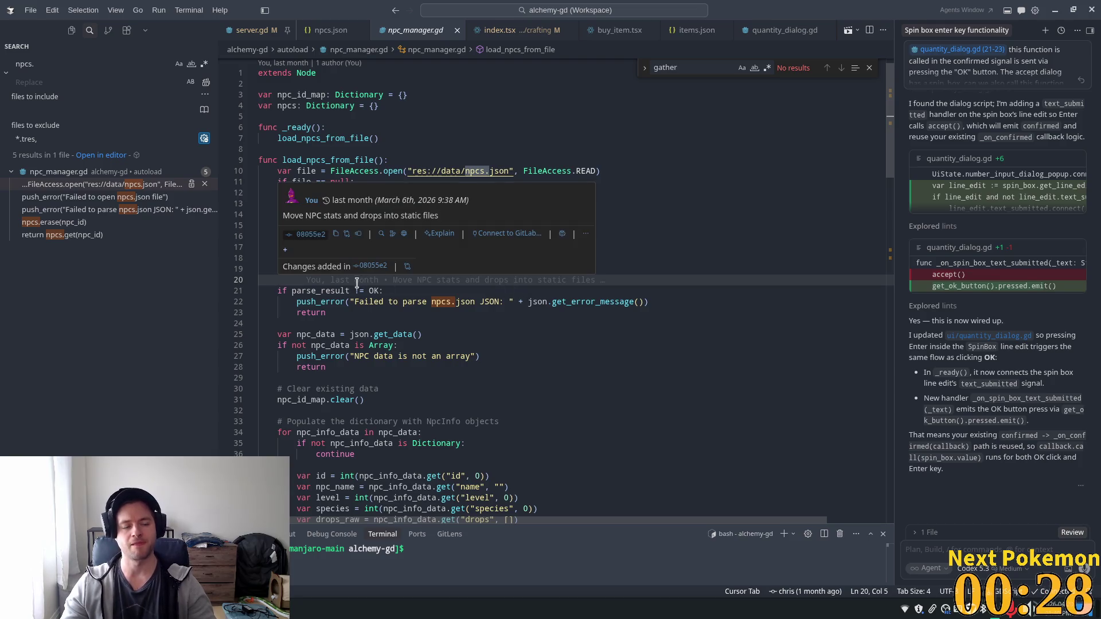
{"action": "left_click", "coordinate": [522, 374]}
{"action": "double_click", "coordinate": [385, 314]}
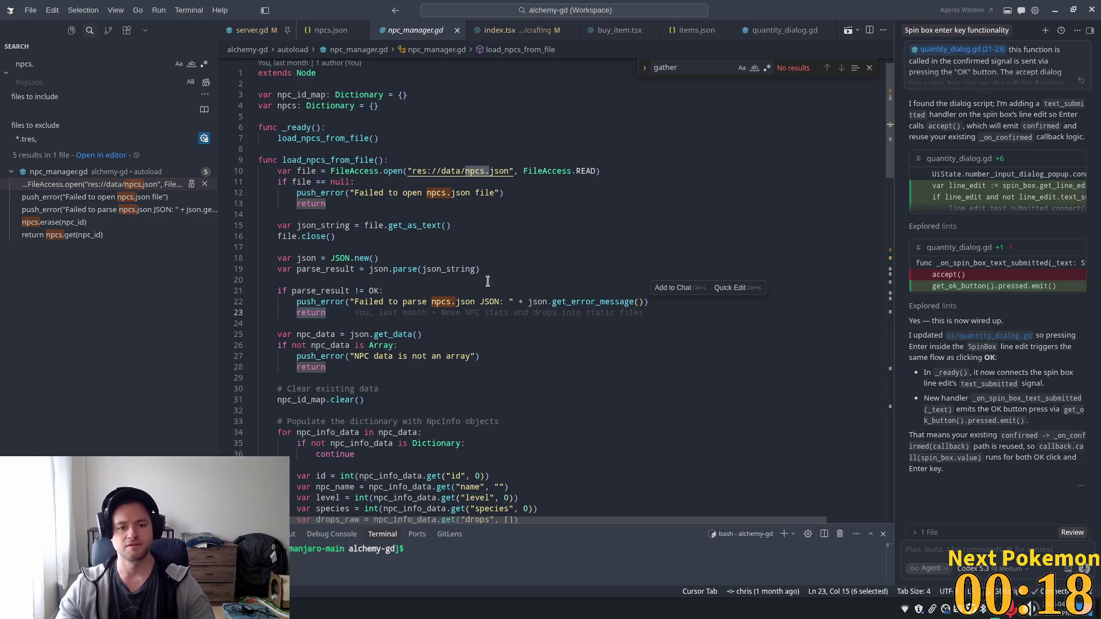
{"action": "double_click", "coordinate": [322, 160]}
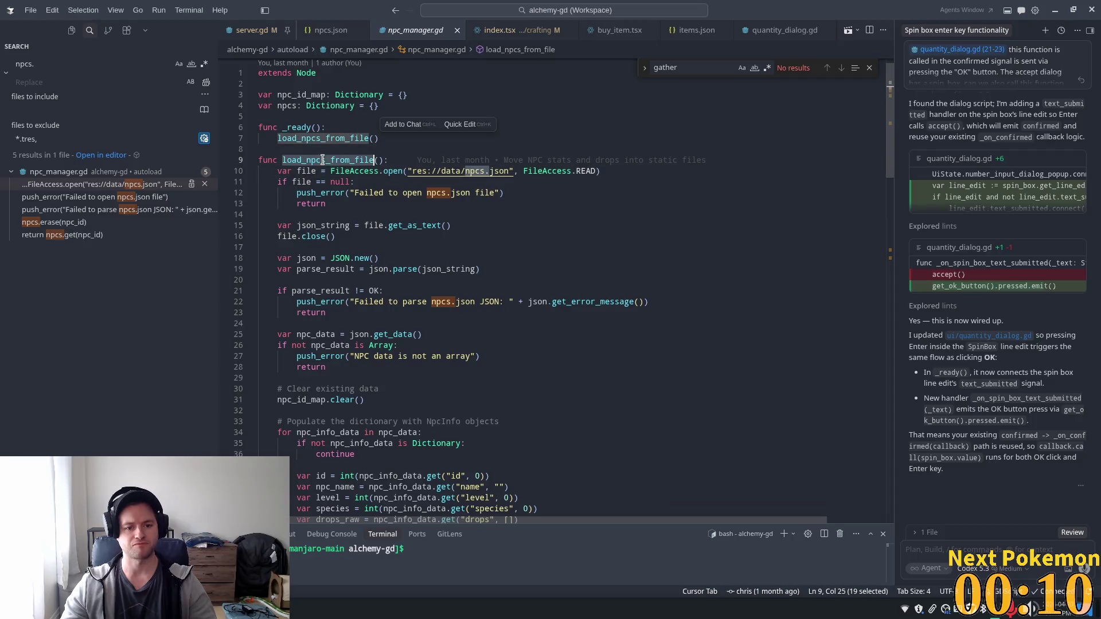
{"action": "left_click", "coordinate": [357, 335]}
{"action": "triple_click", "coordinate": [385, 334]}
Trace npc_data's uses and its level field down to the NpcInfo constructor definition
{"action": "scroll", "coordinate": [317, 334], "scroll_direction": "down", "scroll_amount": 3}
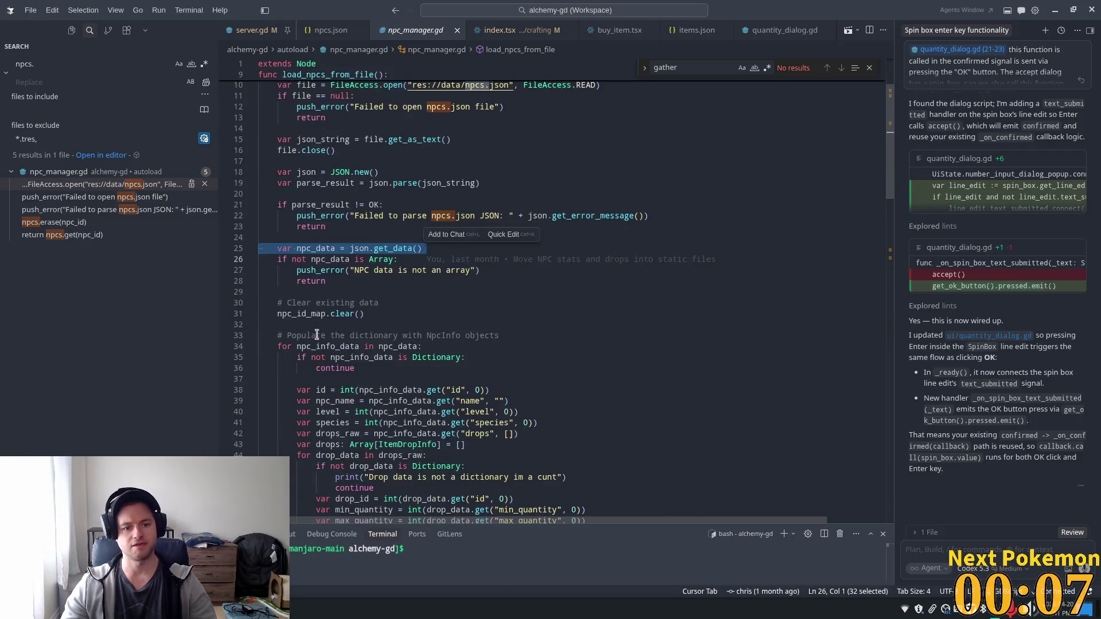
{"action": "left_click", "coordinate": [413, 267]}
{"action": "double_click", "coordinate": [315, 248]}
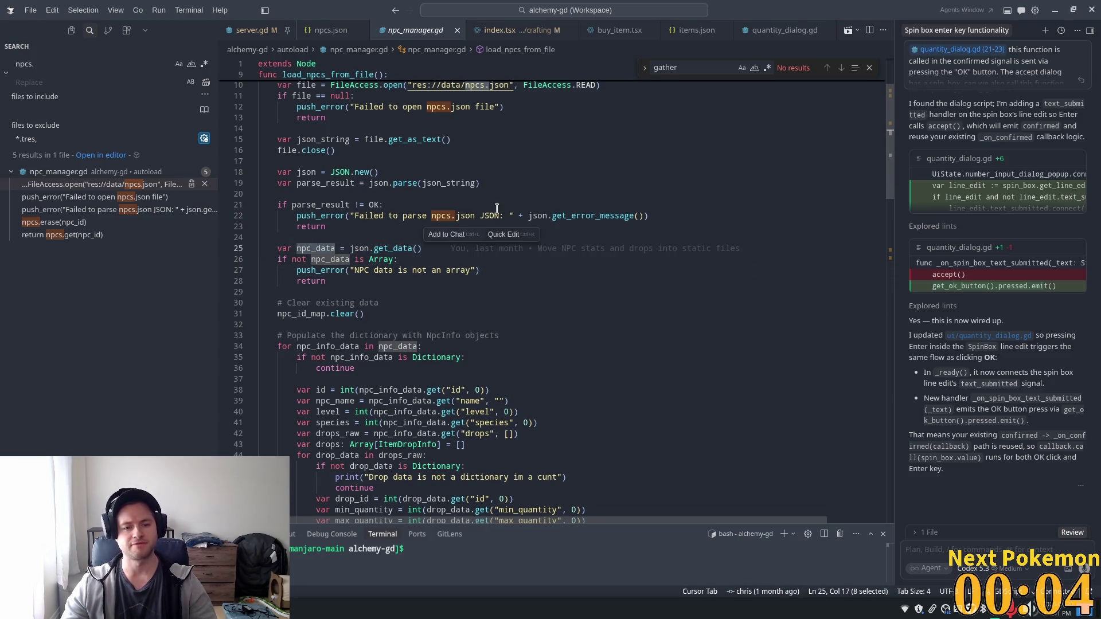
{"action": "mouse_move", "coordinate": [446, 248]}
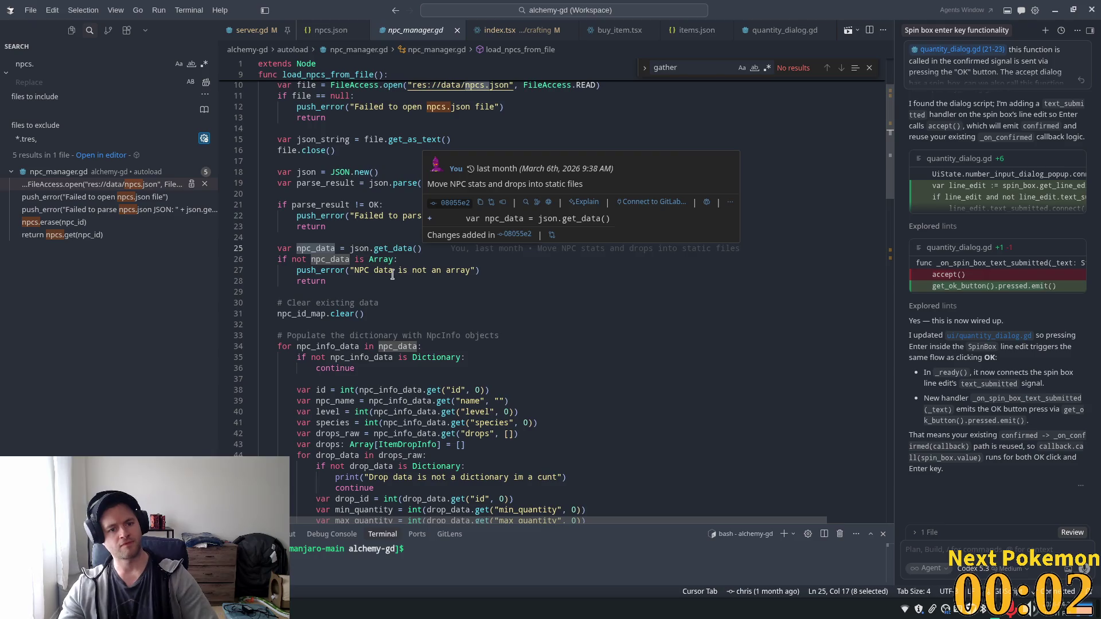
{"action": "scroll", "coordinate": [339, 275], "scroll_direction": "down", "scroll_amount": 2}
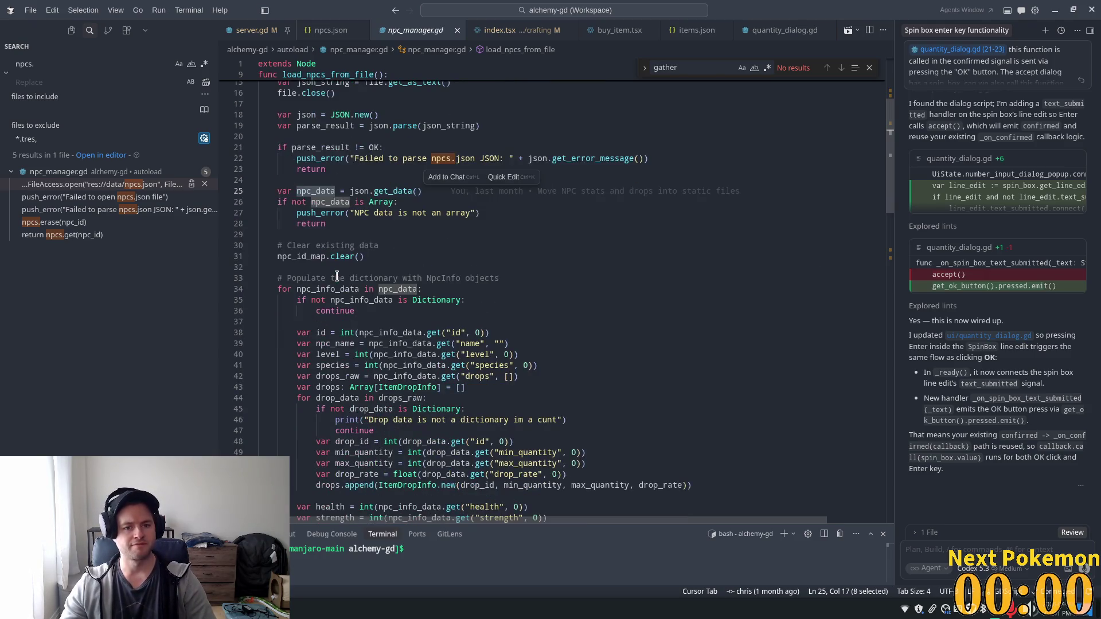
{"action": "scroll", "coordinate": [340, 275], "scroll_direction": "down", "scroll_amount": 4}
{"action": "left_click_drag", "start_coordinate": [316, 229], "coordinate": [440, 239]}
{"action": "double_click", "coordinate": [327, 240]}
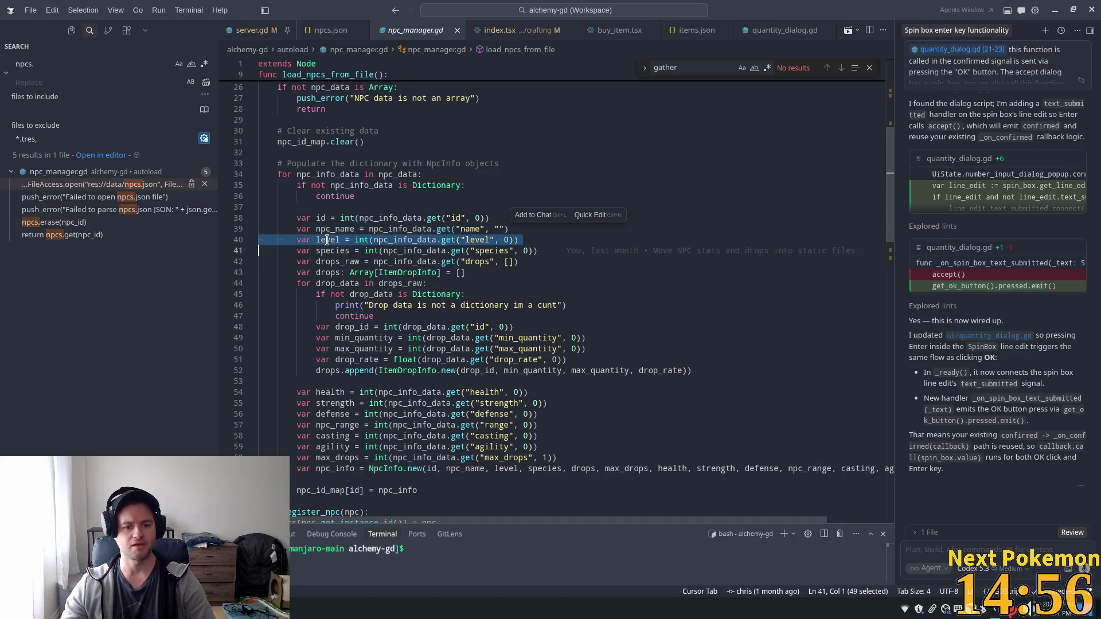
{"action": "scroll", "coordinate": [395, 390], "scroll_direction": "down", "scroll_amount": 3}
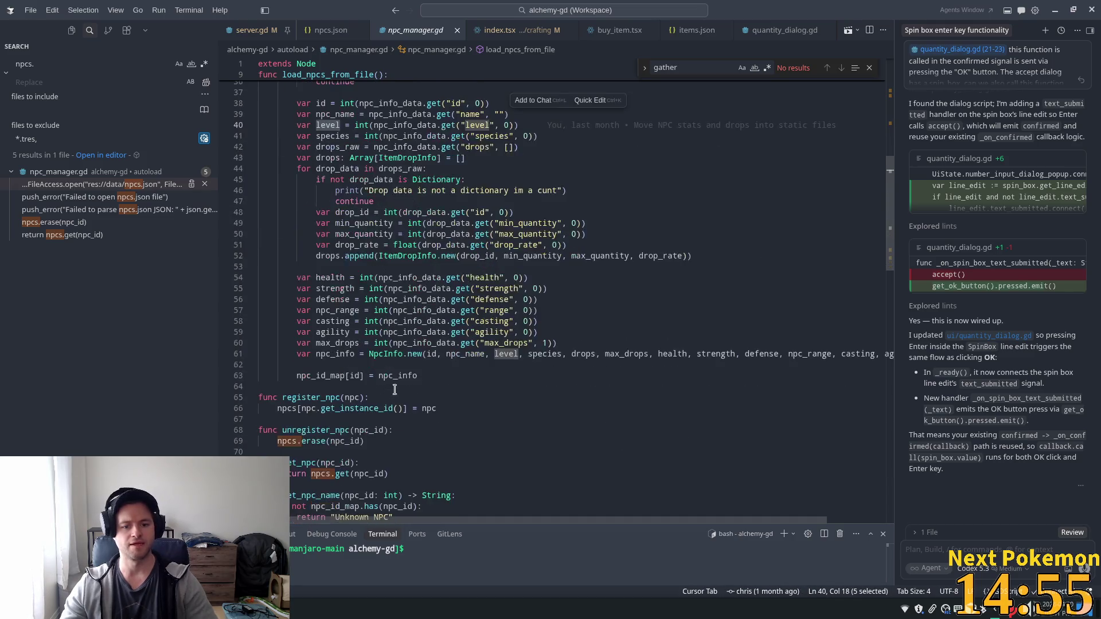
{"action": "left_click", "coordinate": [408, 354], "text": "ctrl"}
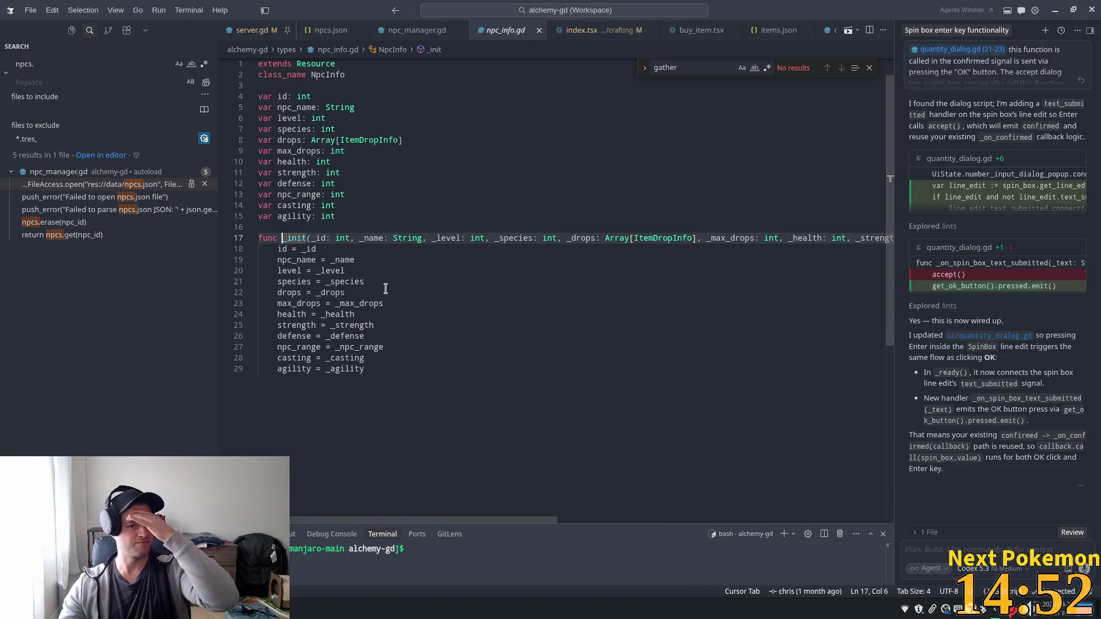
Select the NpcInfo class name in npc_info.gd, then go back to server.gd
{"action": "double_click", "coordinate": [328, 76]}
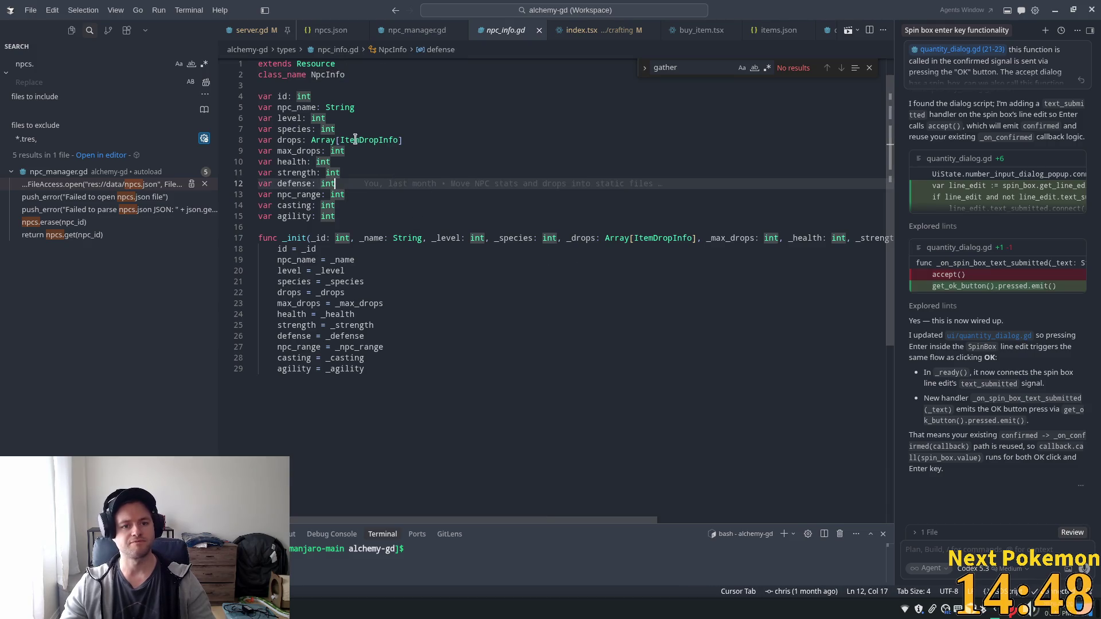
{"action": "left_click", "coordinate": [239, 32]}
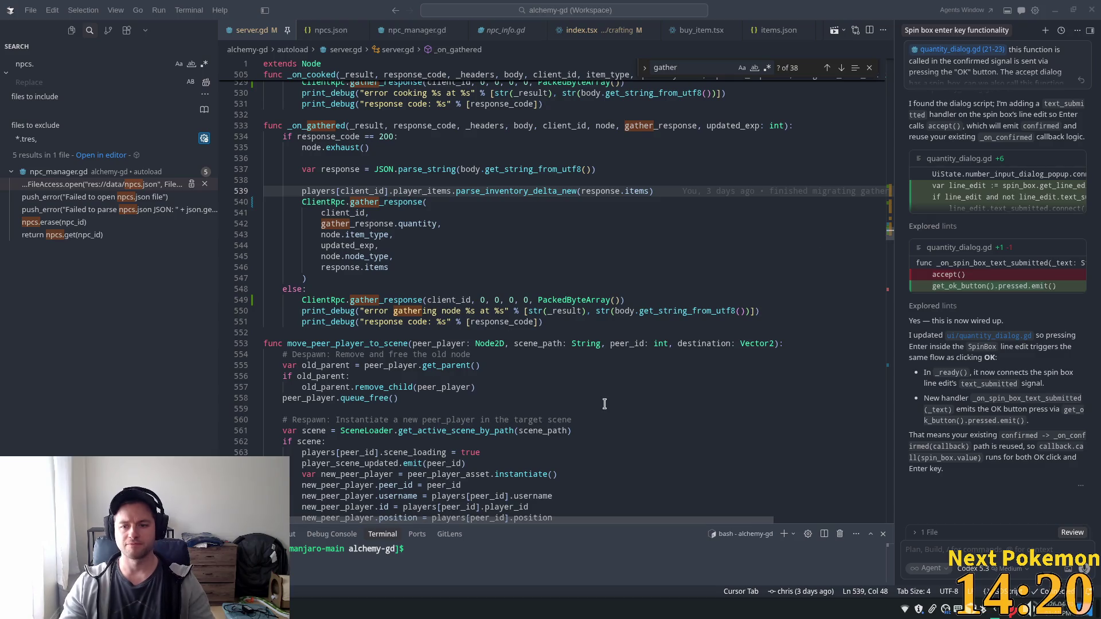
From server.gd lines 548–555, open npc_manager.gd at the npcs.json error line
{"action": "left_click", "coordinate": [469, 365]}
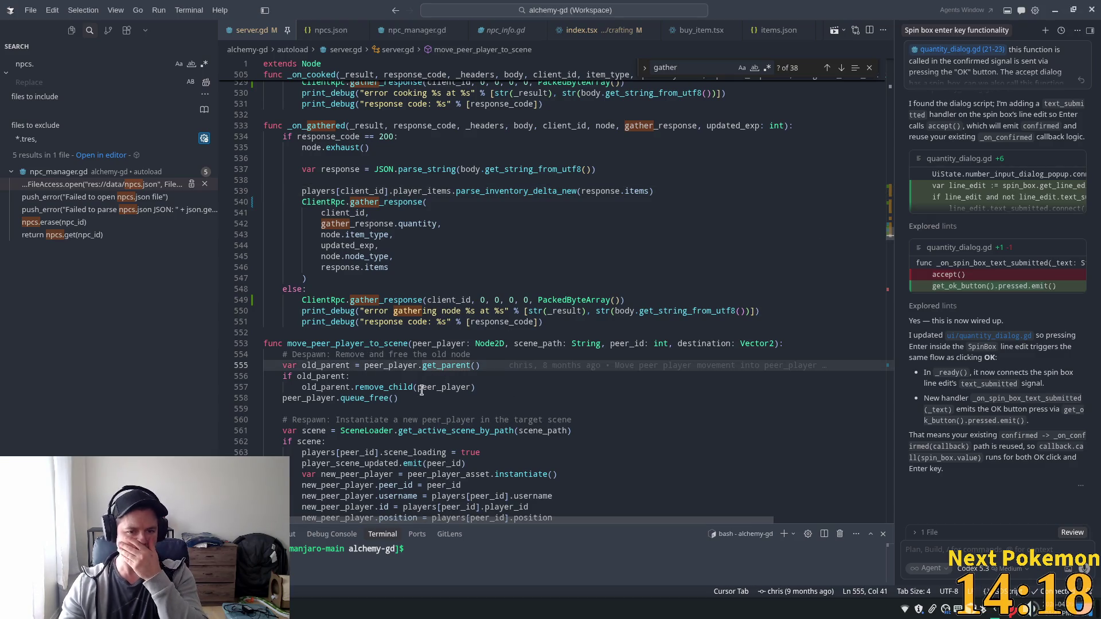
{"action": "left_click", "coordinate": [385, 291]}
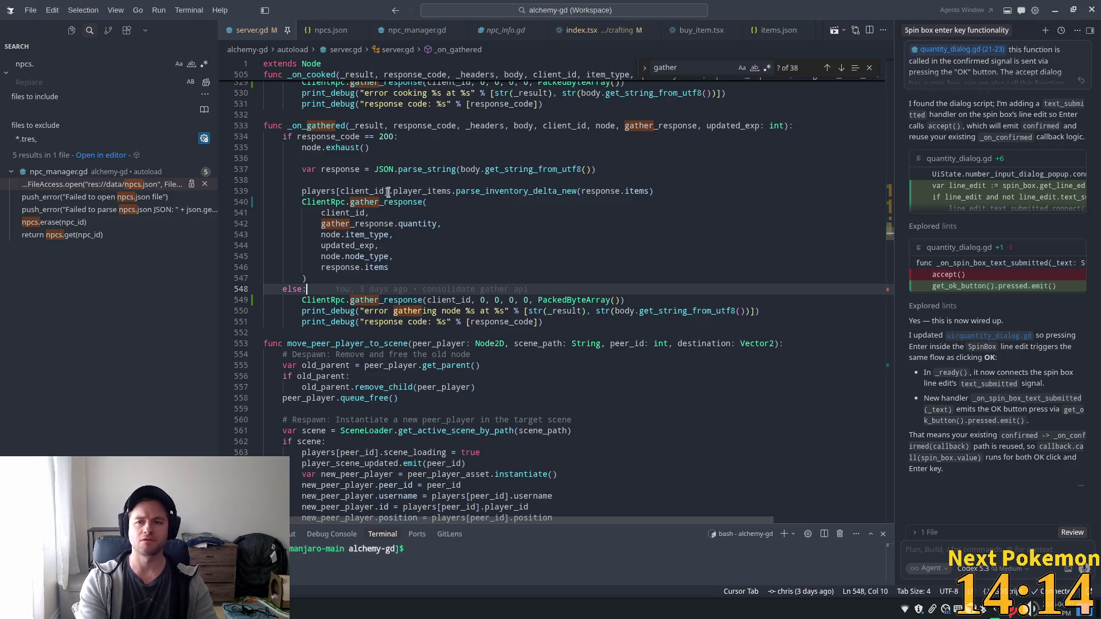
{"action": "key", "text": "ctrl+p"}
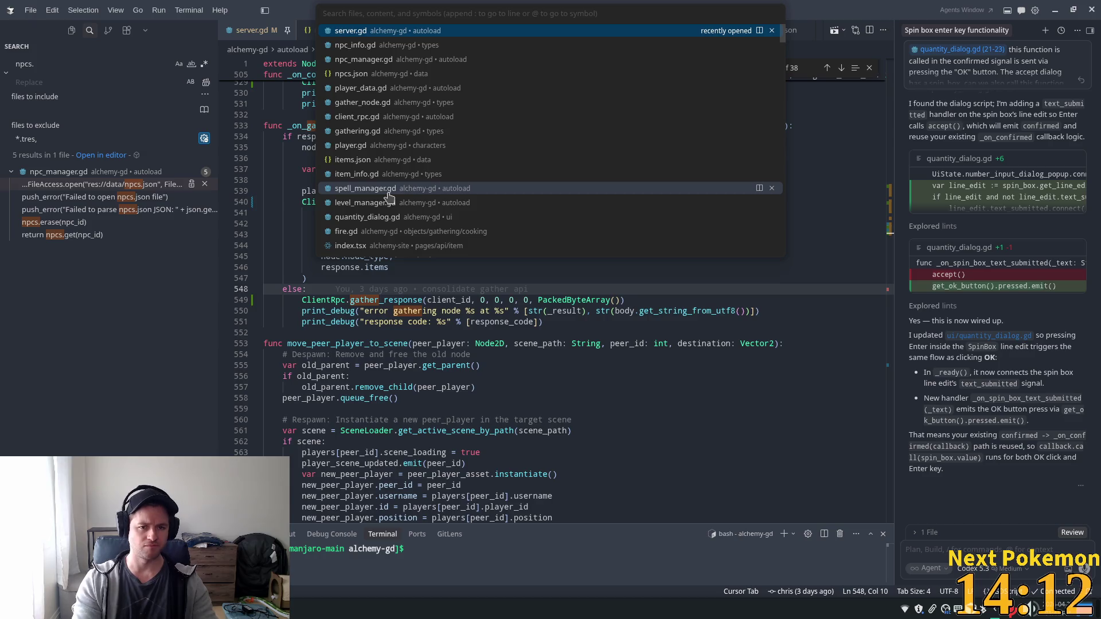
{"action": "left_click", "coordinate": [66, 197]}
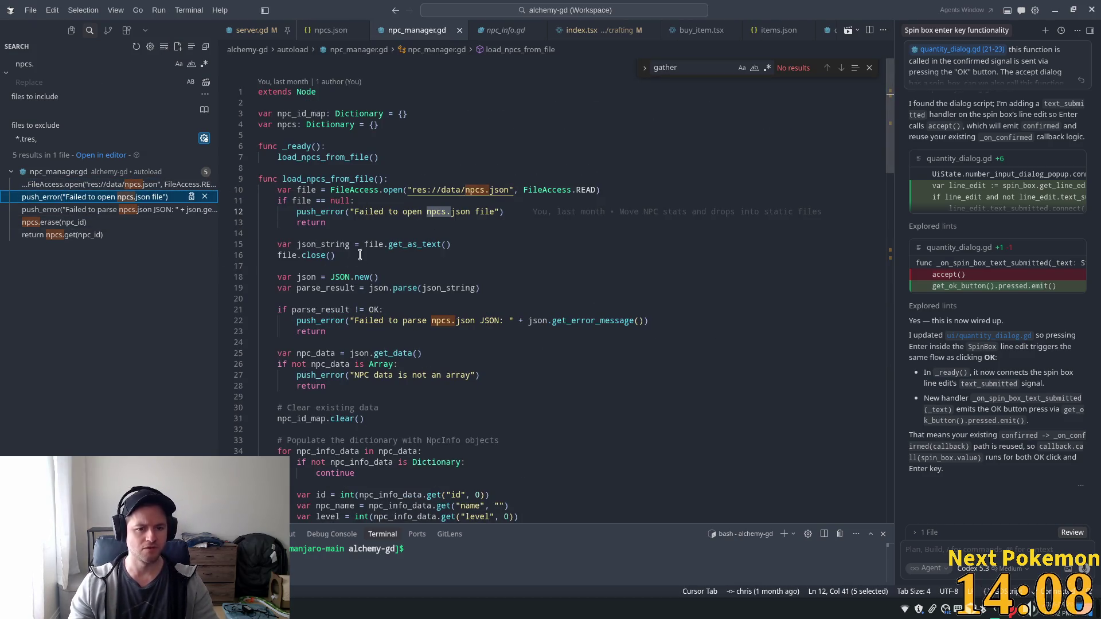
Scroll past npc_info_data and npc_id_map to select the get_npc function name
{"action": "scroll", "coordinate": [423, 373], "scroll_direction": "down", "scroll_amount": 5}
{"action": "left_click", "coordinate": [318, 308]}
{"action": "scroll", "coordinate": [319, 308], "scroll_direction": "down", "scroll_amount": 6}
{"action": "double_click", "coordinate": [324, 423]}
{"action": "scroll", "coordinate": [603, 430], "scroll_direction": "down", "scroll_amount": 6}
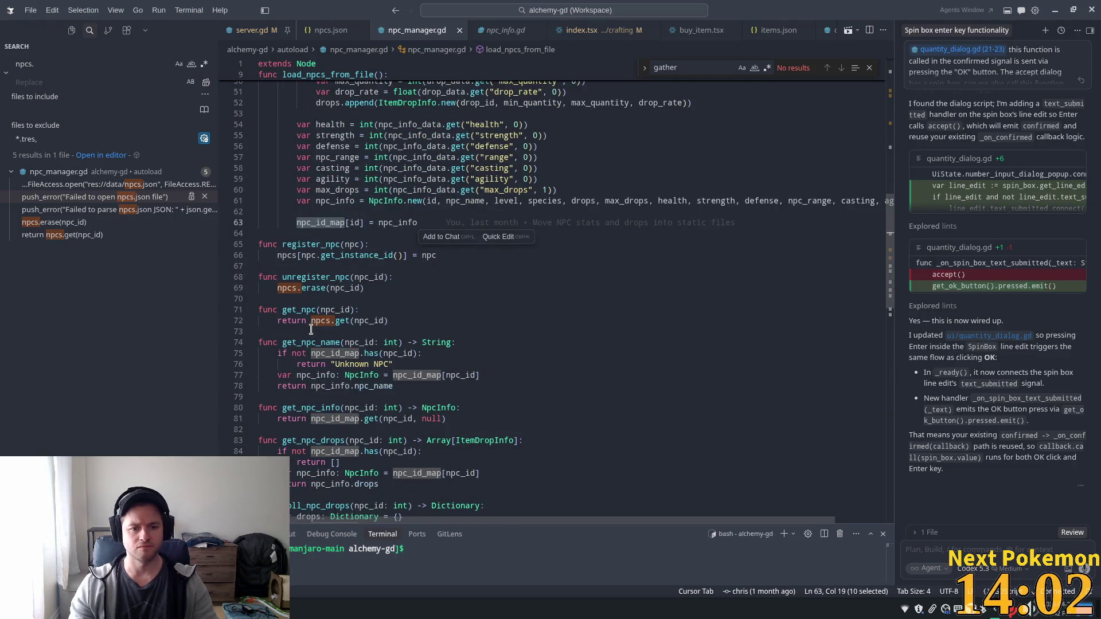
{"action": "left_click", "coordinate": [281, 310]}
{"action": "double_click", "coordinate": [281, 310]}
{"action": "left_click", "coordinate": [53, 59]}
{"action": "mouse_move", "coordinate": [571, 305]}
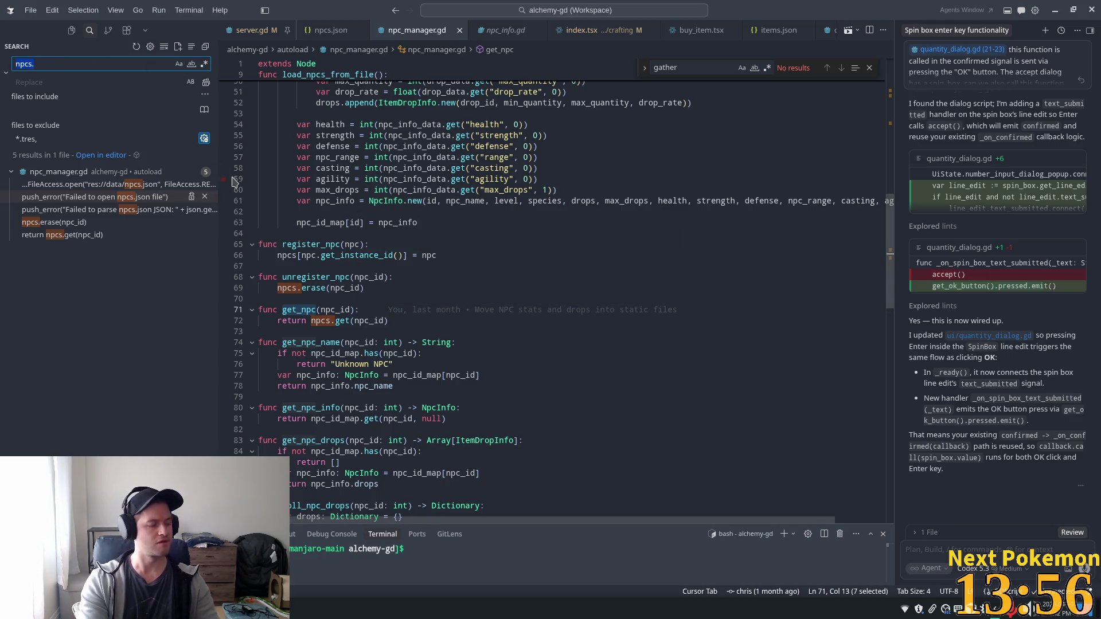
Replace the search query with 'NpcManager' and review its three results
{"action": "key", "text": "ctrl+a"}
{"action": "type", "text": "Npc"}
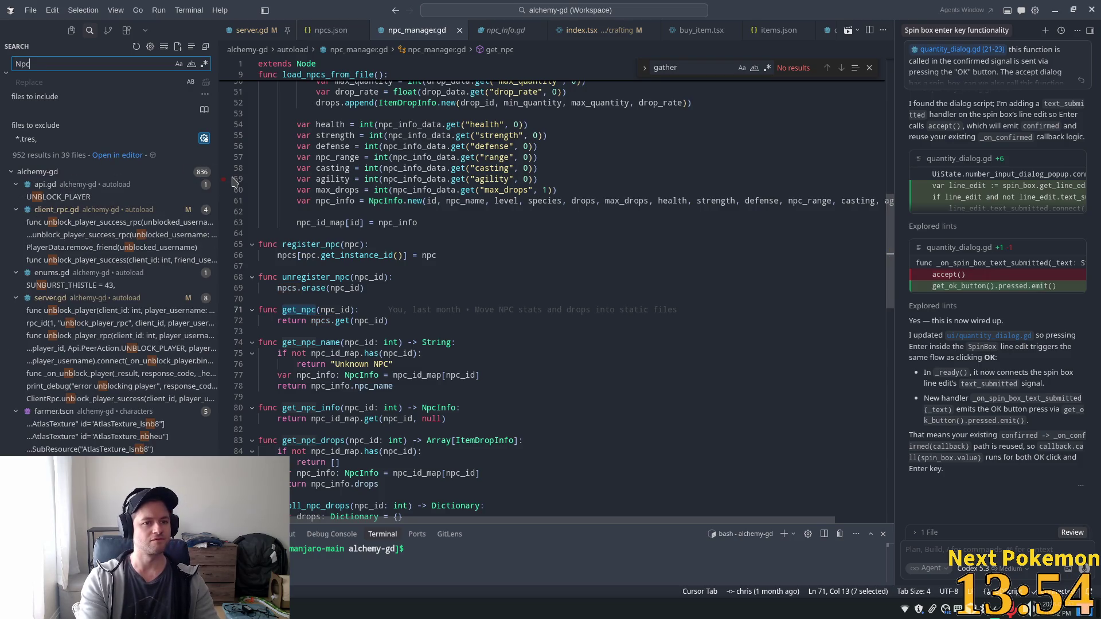
{"action": "type", "text": "Manager"}
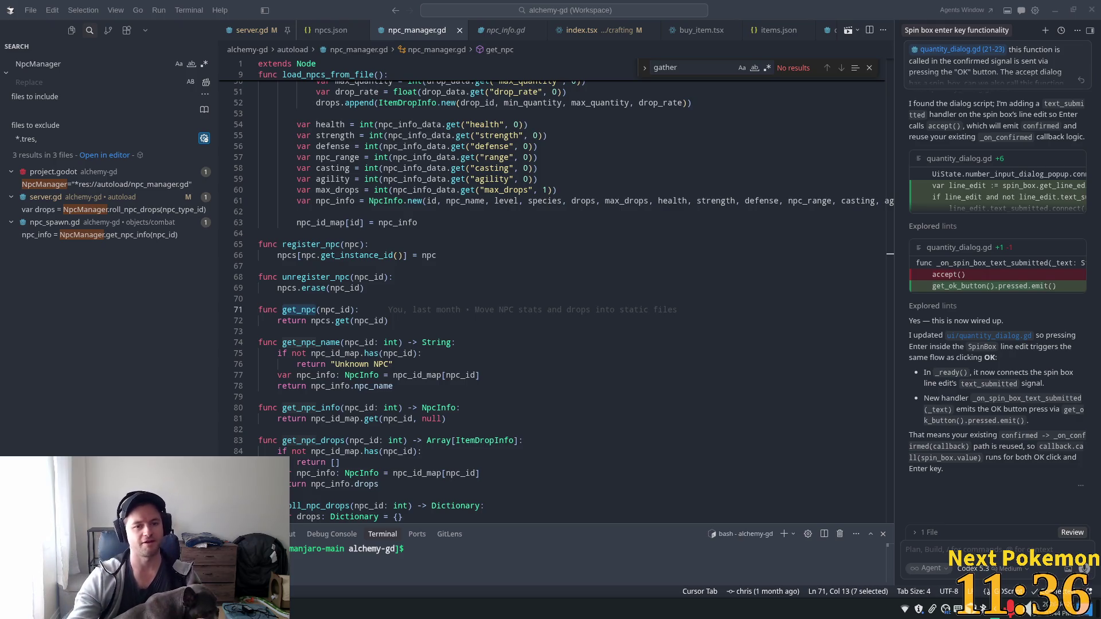
{"action": "left_click", "coordinate": [86, 34]}
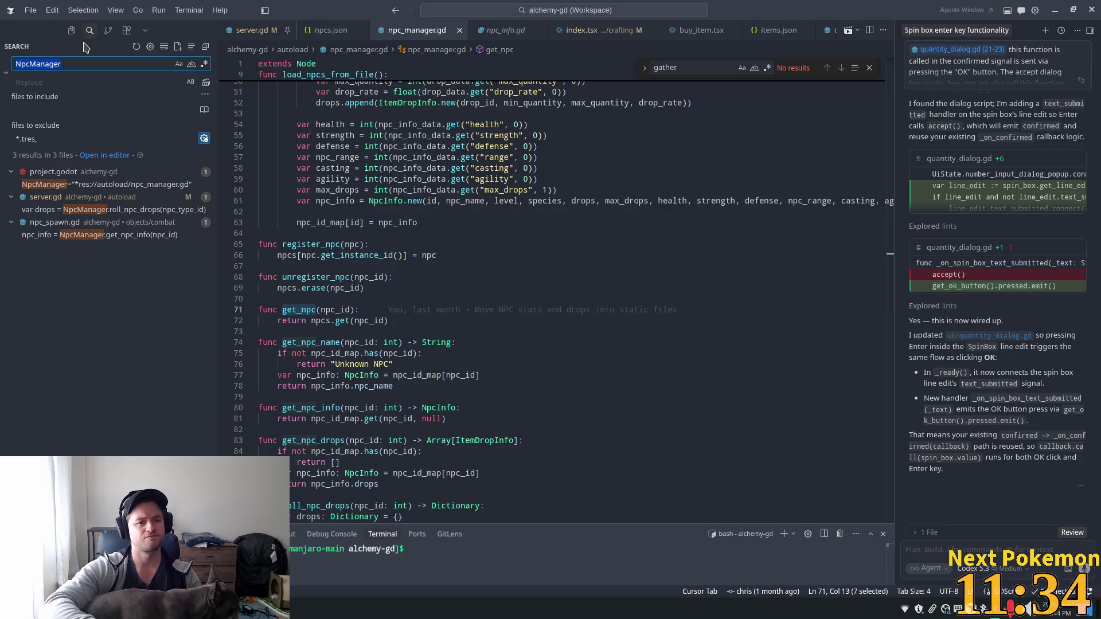
Open npc_spawn.gd and inspect combat, npc_info, respawn_time and the NpcStats construction
{"action": "left_click", "coordinate": [117, 235]}
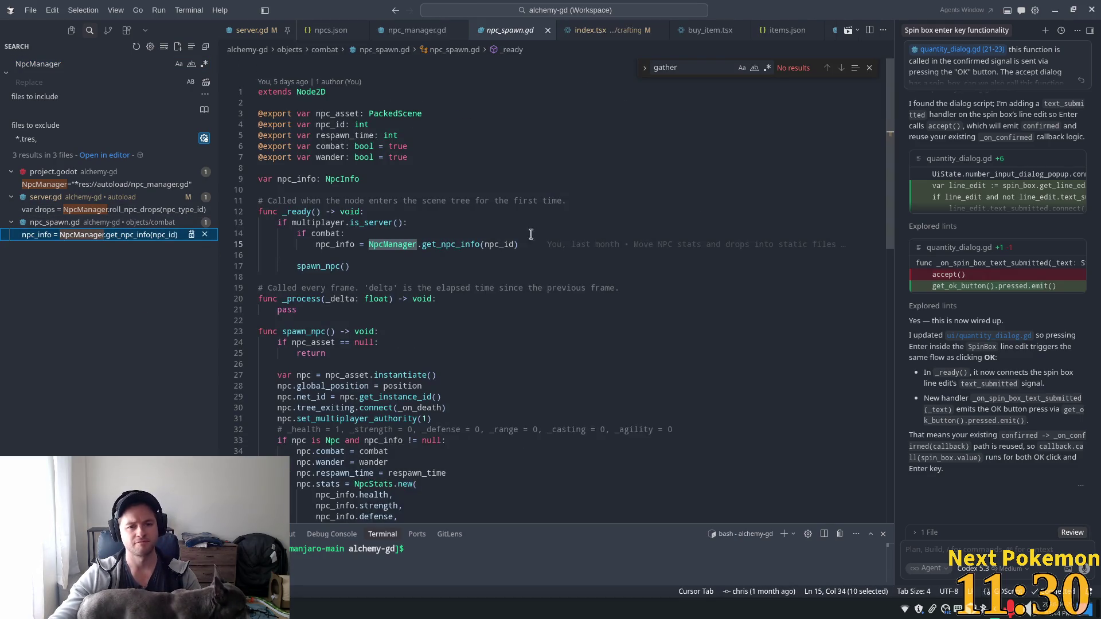
{"action": "double_click", "coordinate": [330, 233]}
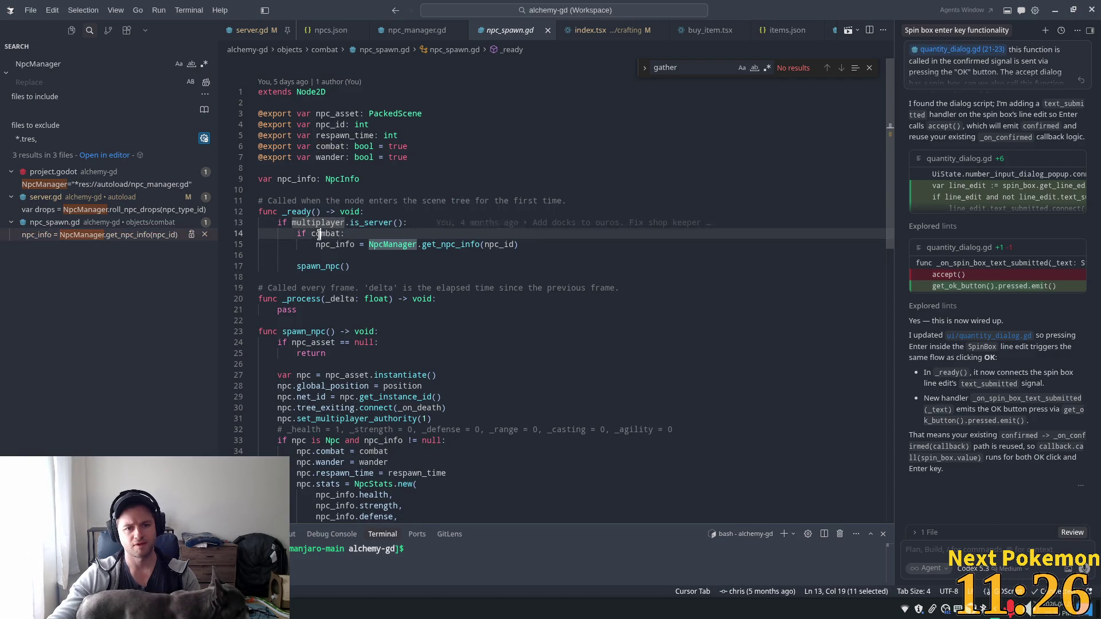
{"action": "double_click", "coordinate": [336, 244]}
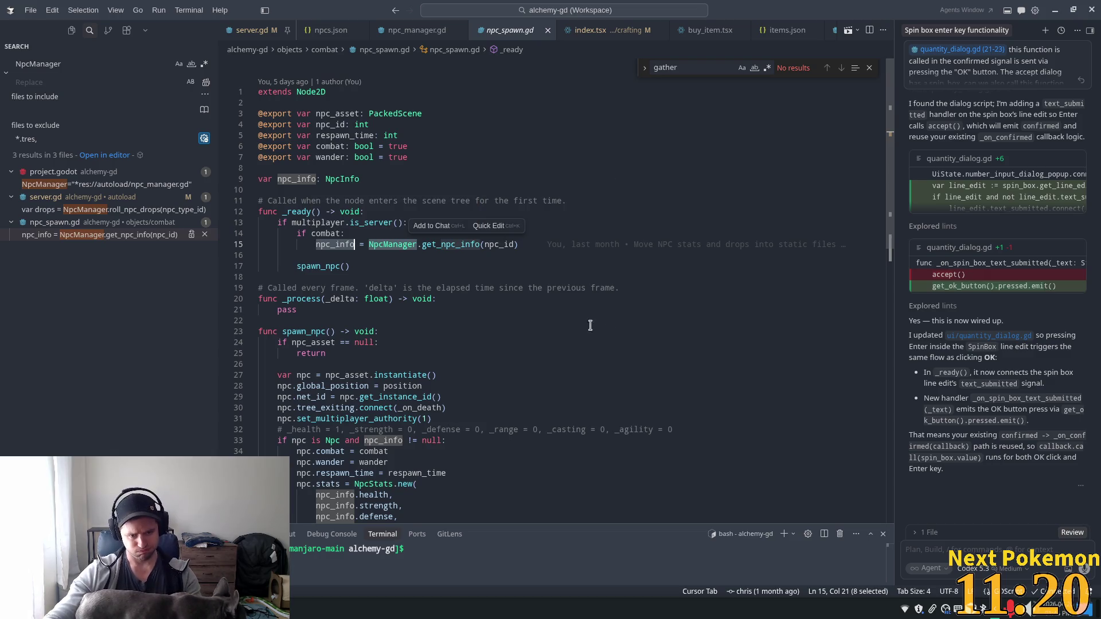
{"action": "scroll", "coordinate": [397, 339], "scroll_direction": "down", "scroll_amount": 3}
{"action": "double_click", "coordinate": [388, 367]}
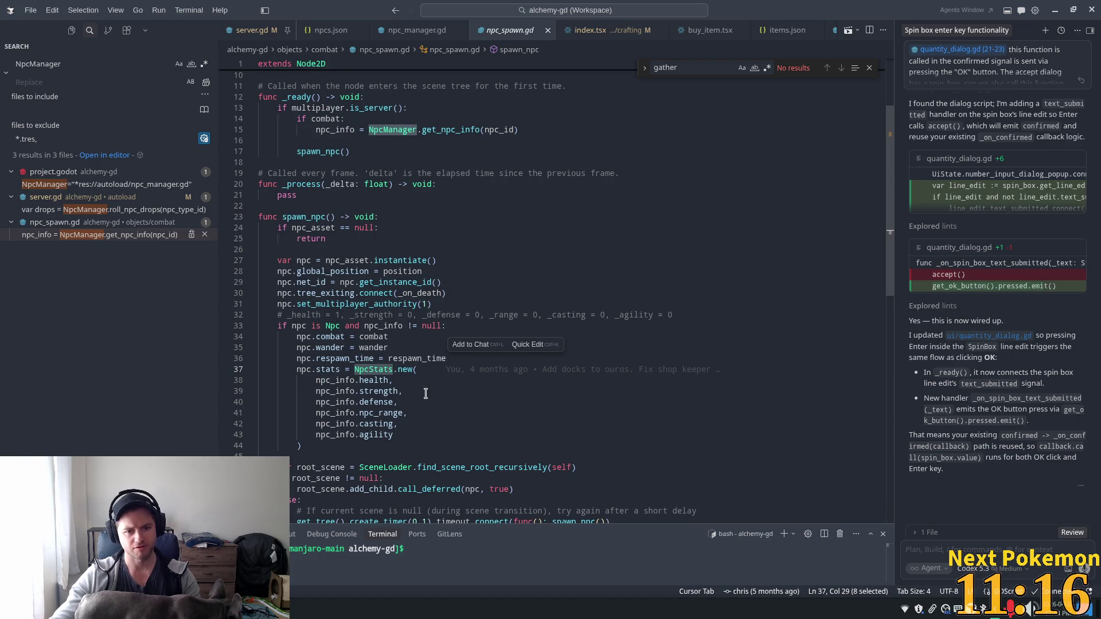
{"action": "double_click", "coordinate": [343, 357]}
{"action": "double_click", "coordinate": [330, 325]}
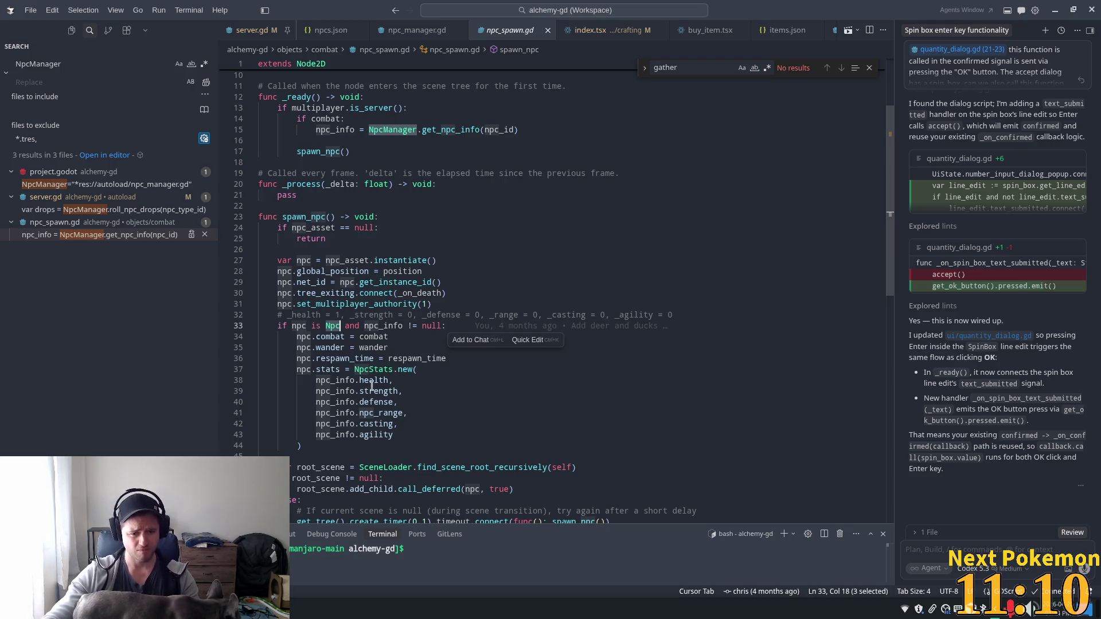
{"action": "double_click", "coordinate": [385, 370]}
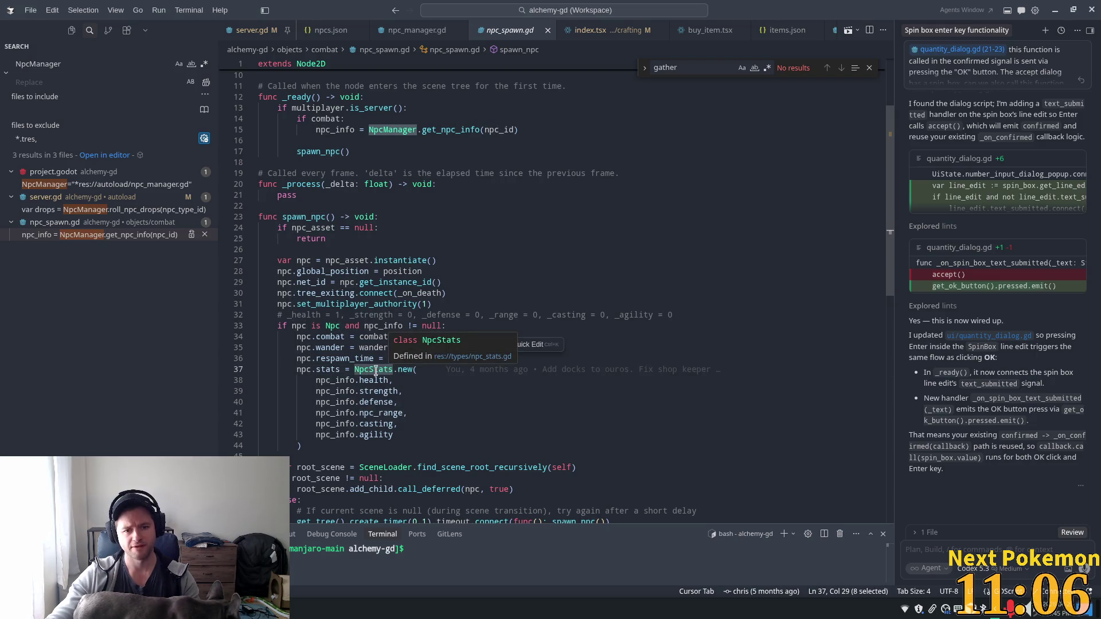
{"action": "left_click", "coordinate": [325, 358]}
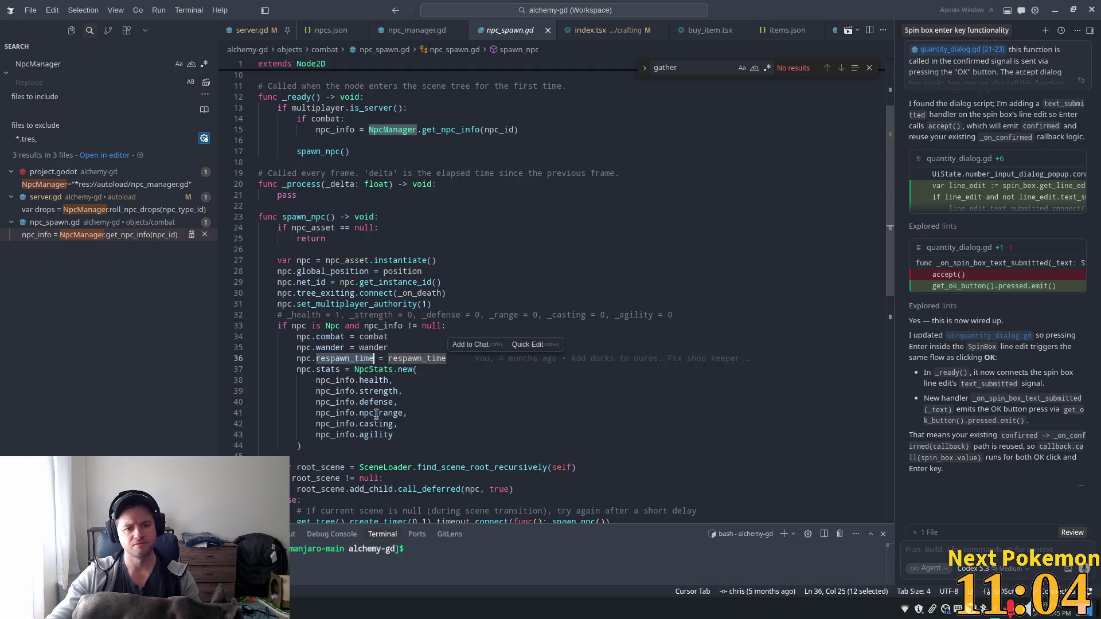
{"action": "double_click", "coordinate": [408, 359]}
Review the _health value on line 32, npc_asset, and the null and npc_info check on line 33
{"action": "left_click", "coordinate": [390, 117]}
{"action": "scroll", "coordinate": [375, 218], "scroll_direction": "up", "scroll_amount": 1}
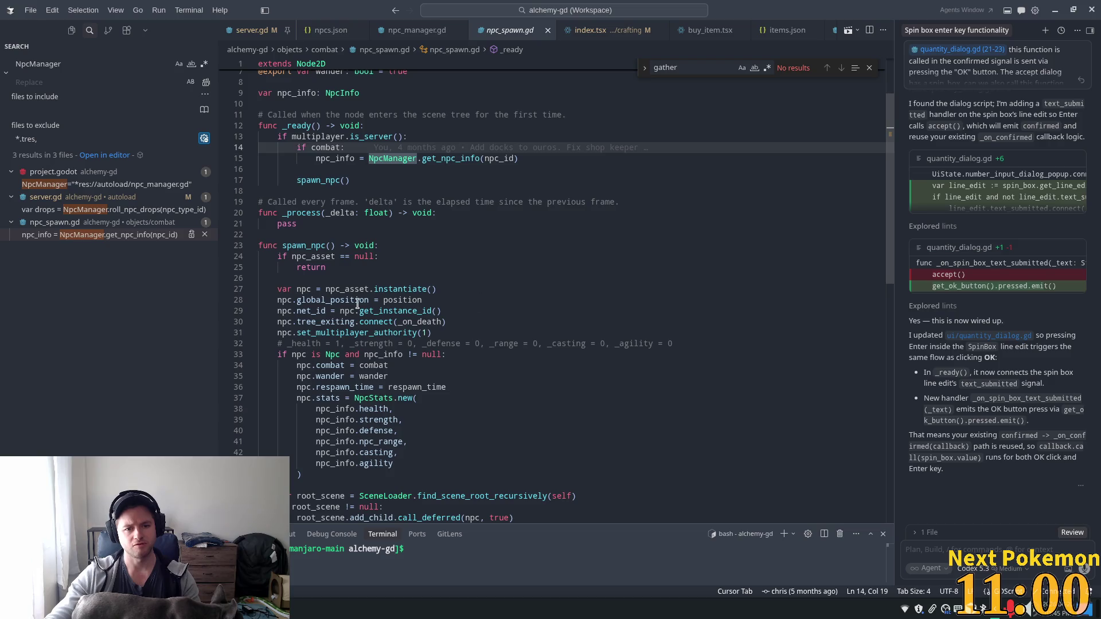
{"action": "mouse_move", "coordinate": [462, 159]}
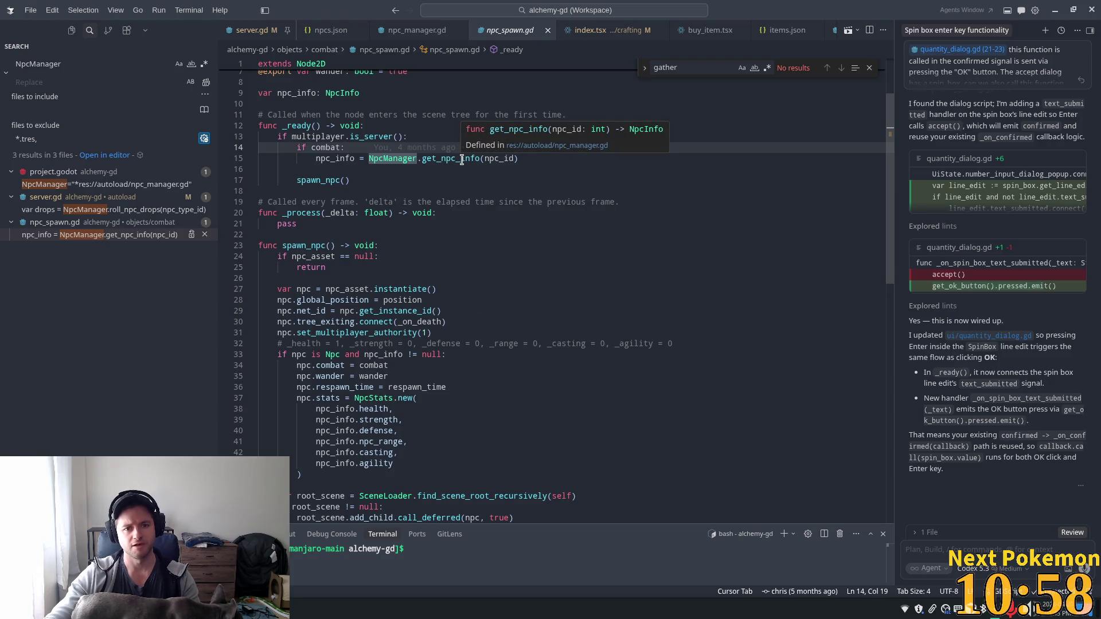
{"action": "double_click", "coordinate": [337, 343]}
{"action": "left_click", "coordinate": [367, 397]}
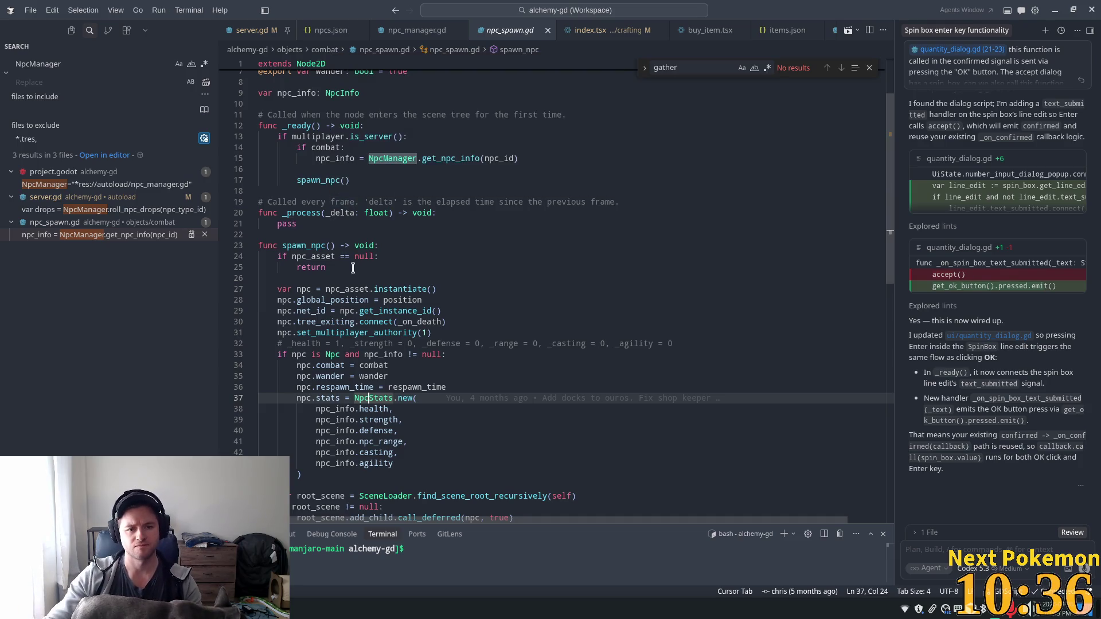
{"action": "double_click", "coordinate": [314, 257]}
{"action": "left_click", "coordinate": [310, 356]}
{"action": "double_click", "coordinate": [383, 354]}
{"action": "left_click", "coordinate": [439, 356]}
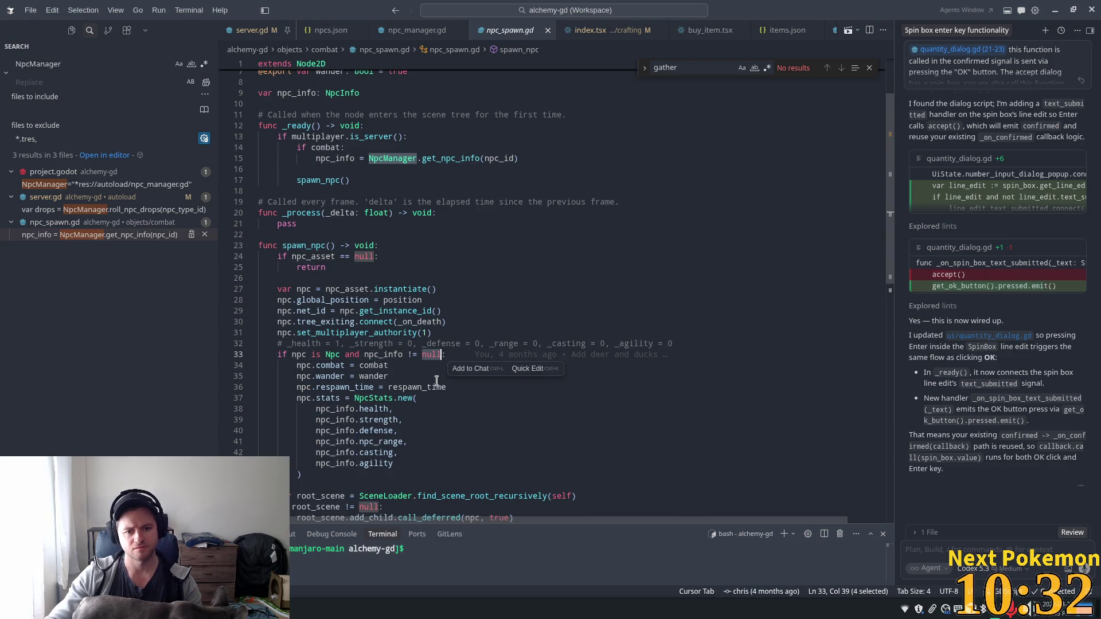
{"action": "double_click", "coordinate": [384, 356]}
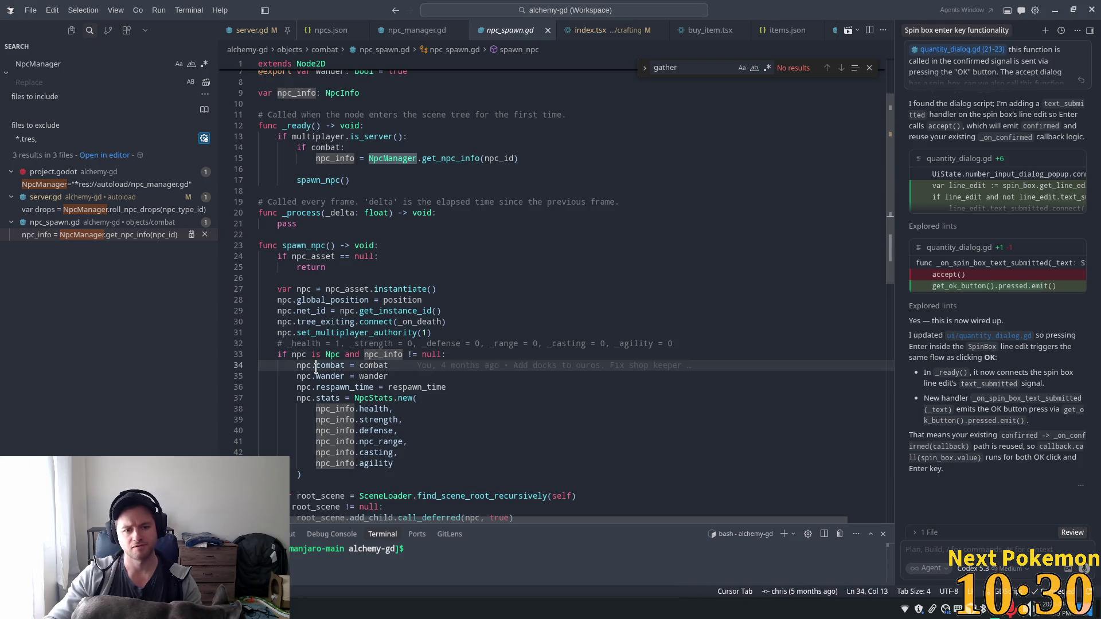
{"action": "left_click", "coordinate": [298, 366]}
{"action": "key", "text": "Up"}
{"action": "key", "text": "Up"}
{"action": "key", "text": "Up"}
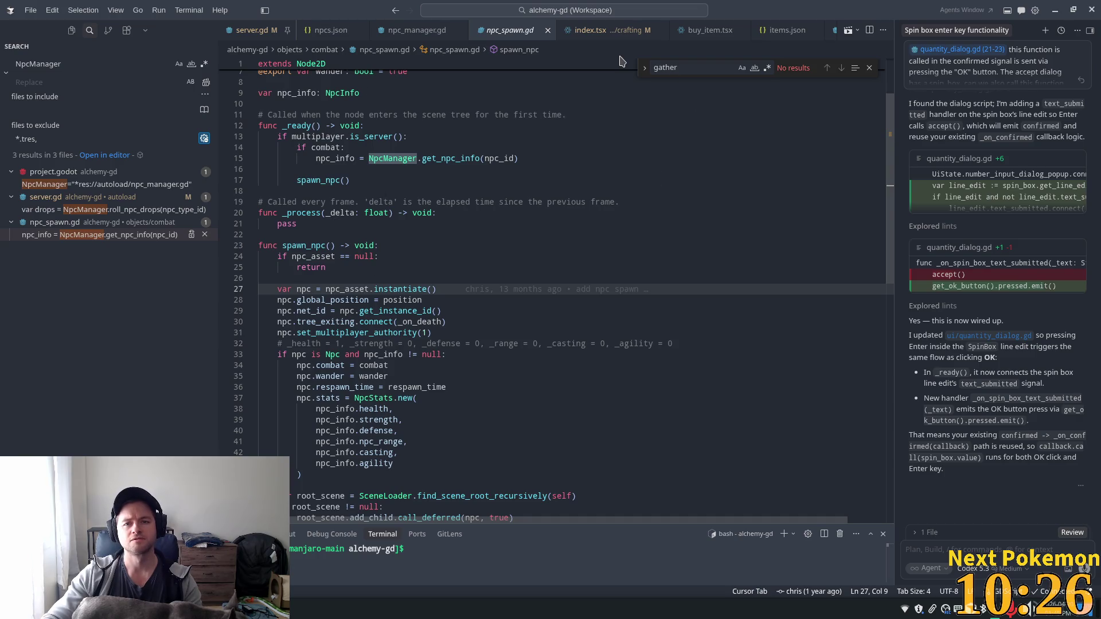
{"action": "key", "text": "ctrl+p"}
{"action": "type", "text": "n"}
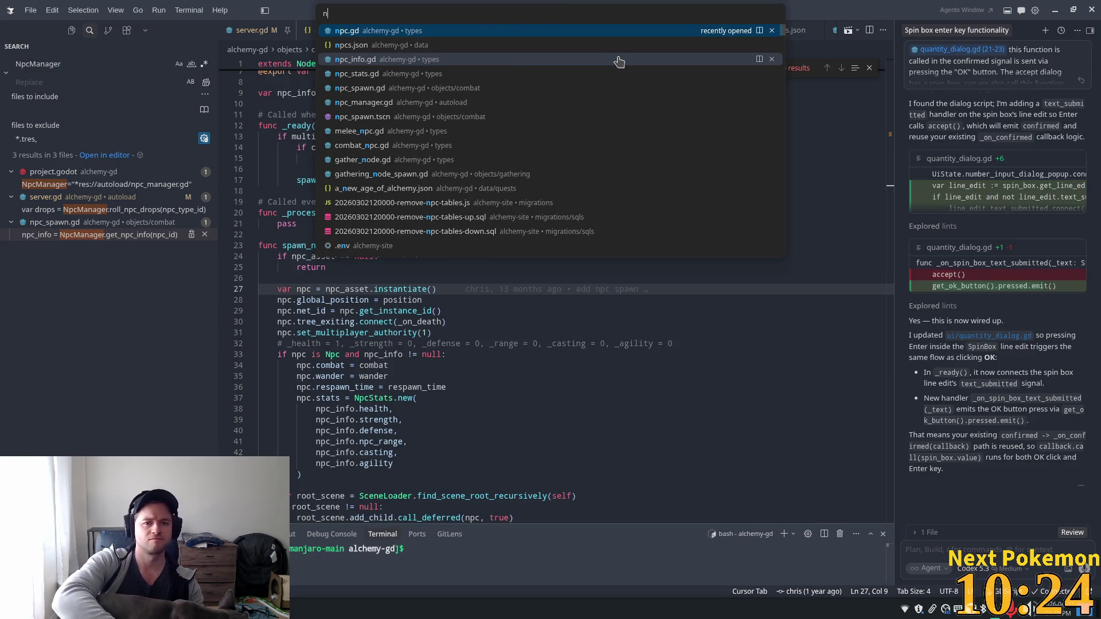
{"action": "type", "text": "pc.gd"}
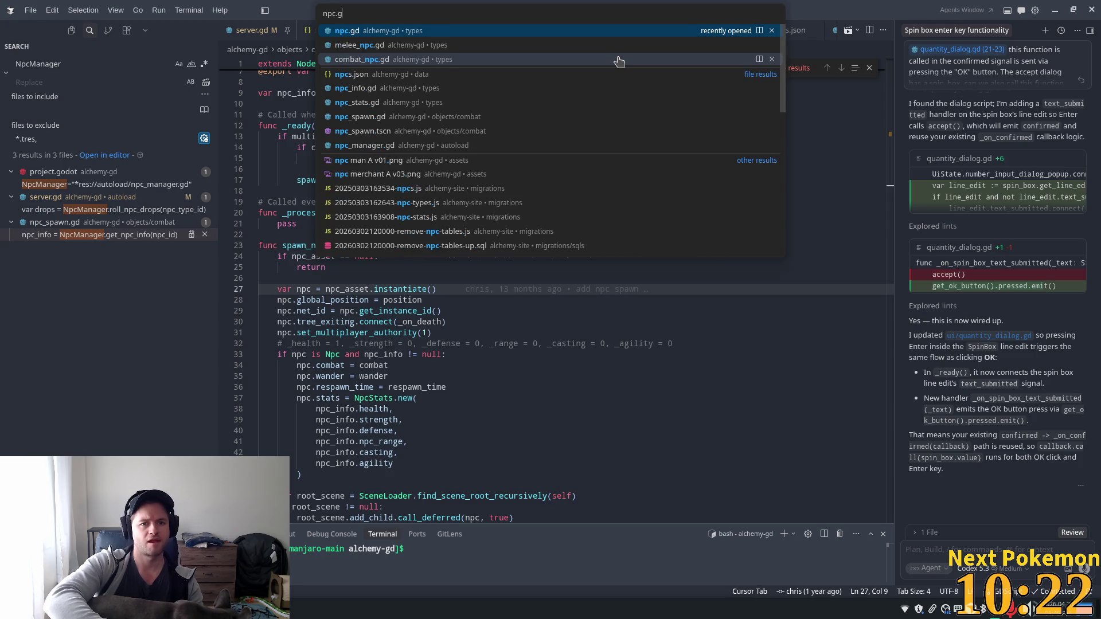
{"action": "key", "text": "Return"}
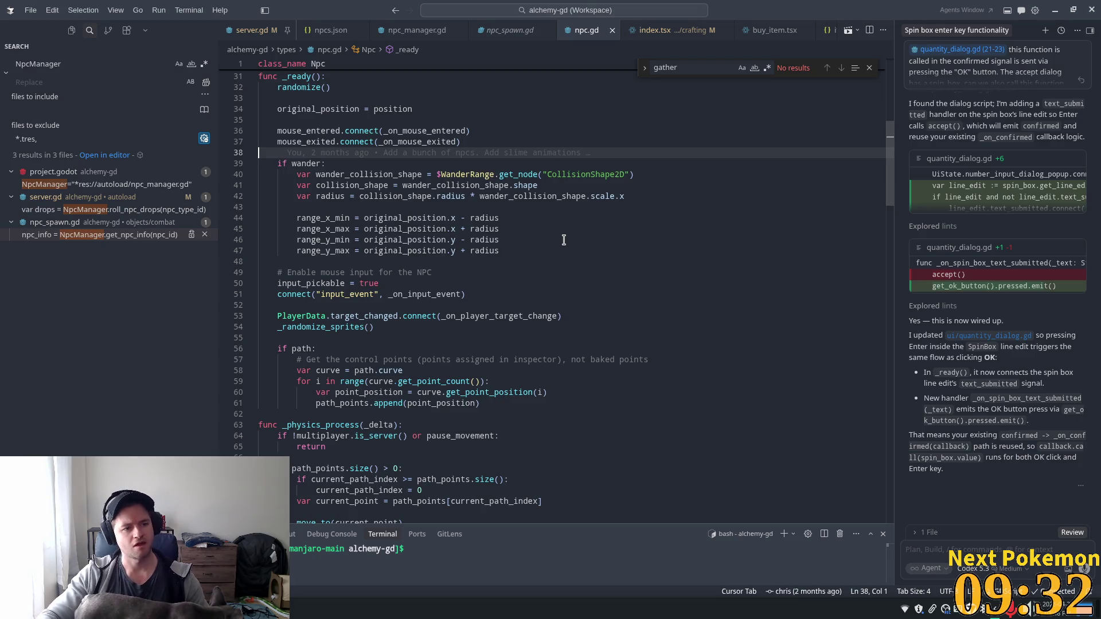
{"action": "mouse_move", "coordinate": [559, 172]}
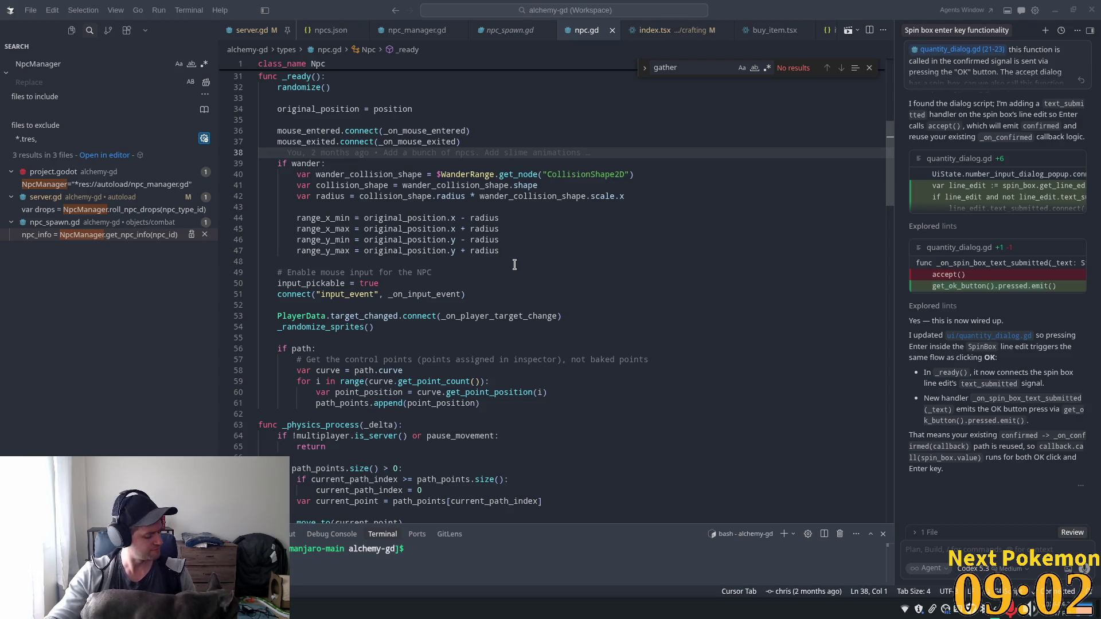
{"action": "mouse_move", "coordinate": [424, 321]}
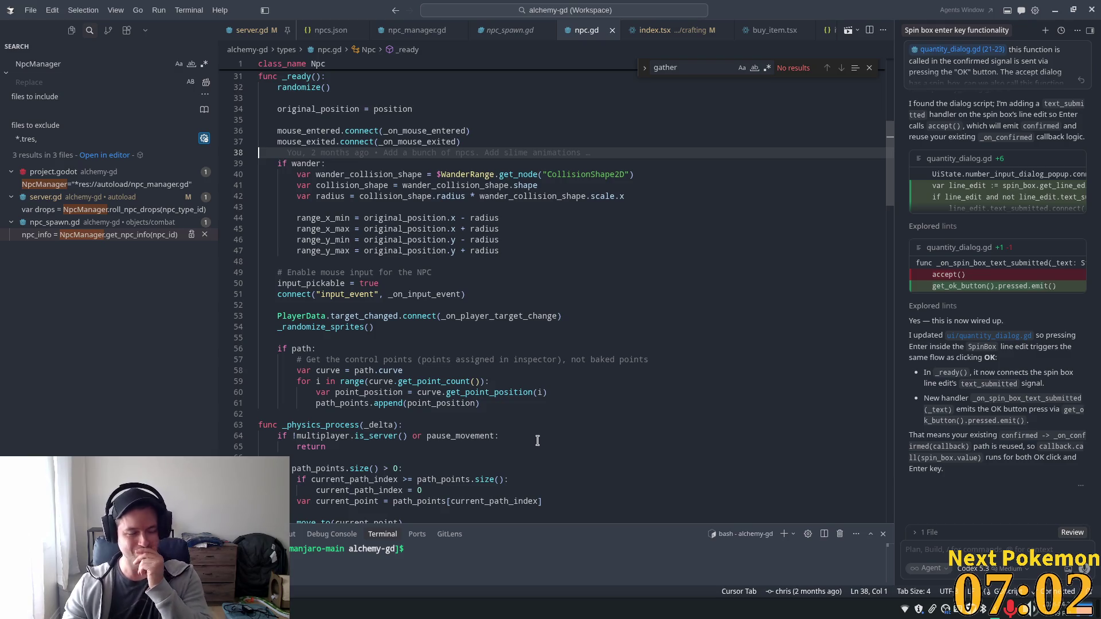
{"action": "left_click", "coordinate": [323, 283]}
Scroll up in npc.gd and step through the direction and pause_movement declarations
{"action": "scroll", "coordinate": [406, 322], "scroll_direction": "up", "scroll_amount": 6}
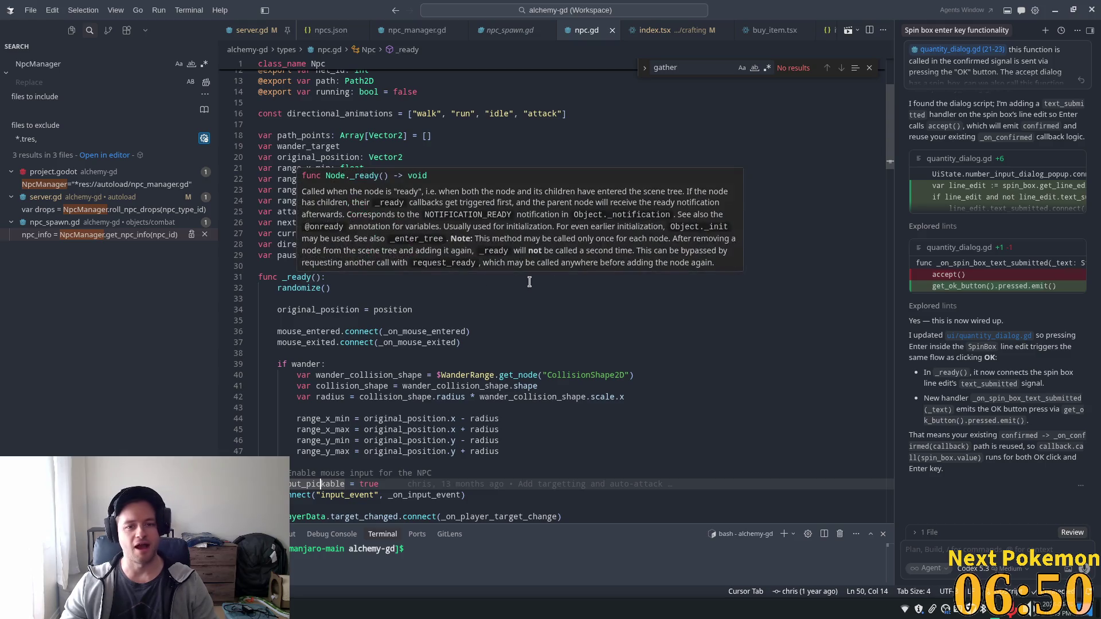
{"action": "left_click", "coordinate": [374, 222]}
{"action": "left_click", "coordinate": [478, 212]}
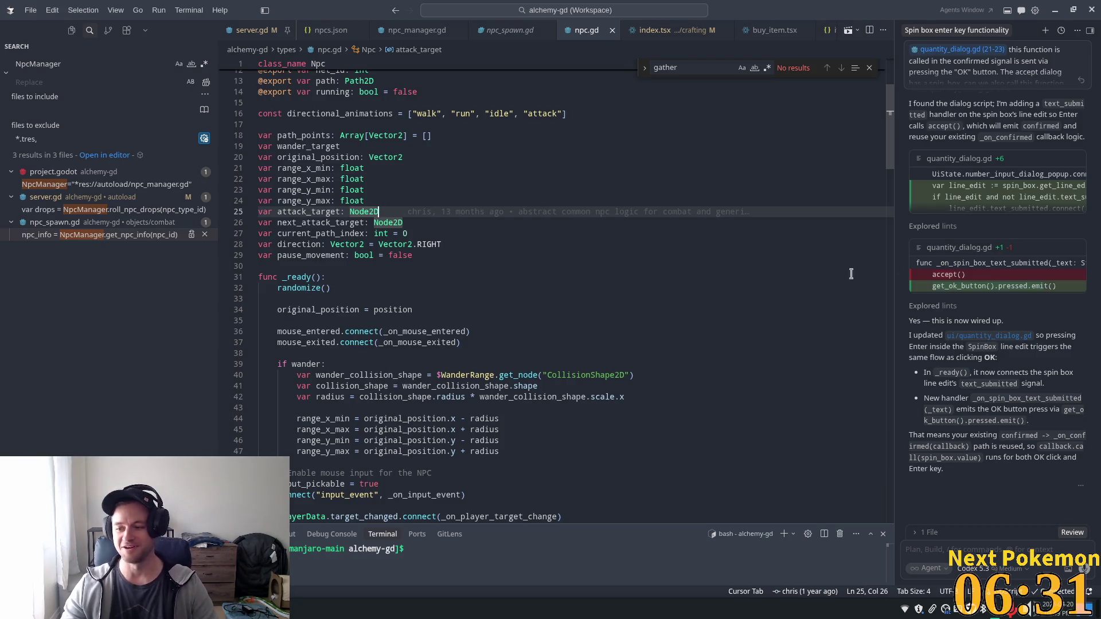
{"action": "left_click", "coordinate": [484, 288]}
{"action": "left_click", "coordinate": [458, 244]}
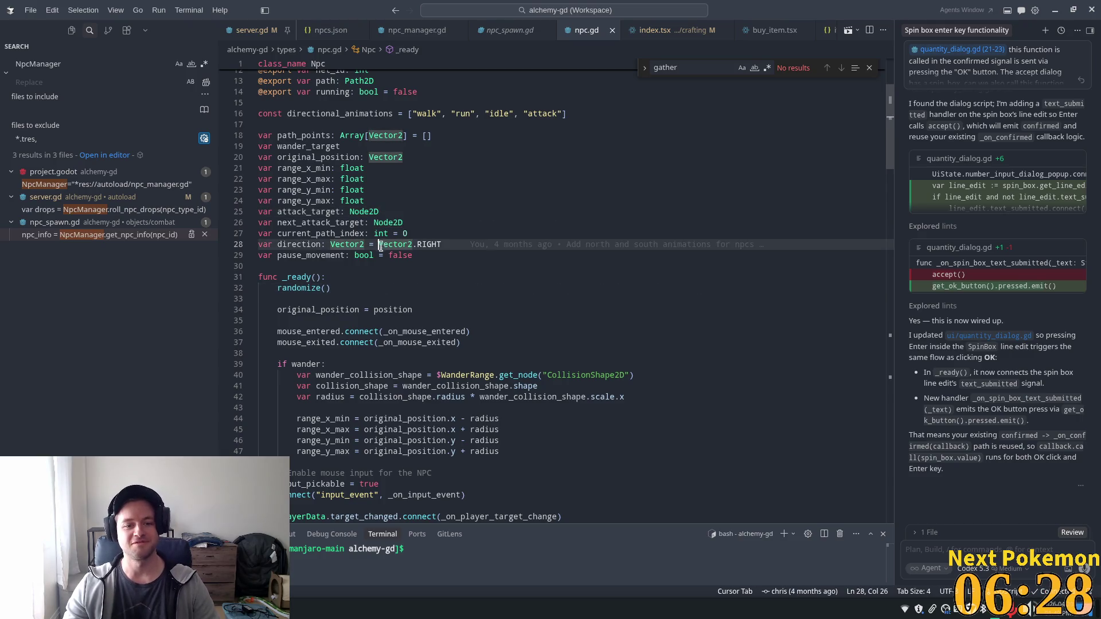
{"action": "left_click", "coordinate": [425, 256]}
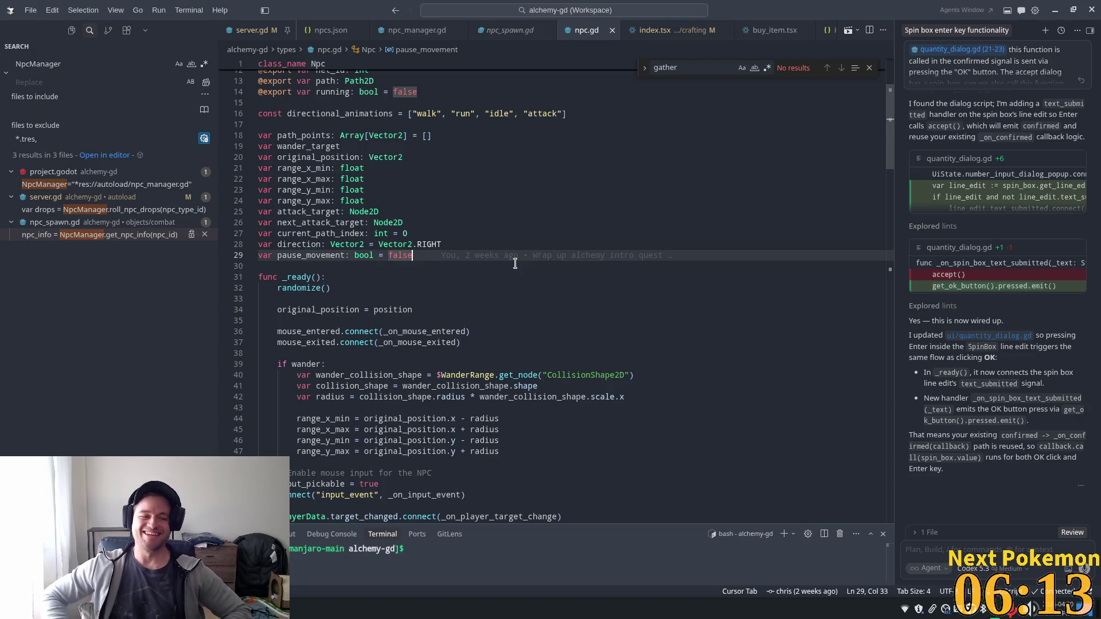
Check the randomize() and directional_animations lines, ending with the caret after pause_movement
{"action": "mouse_move", "coordinate": [512, 252]}
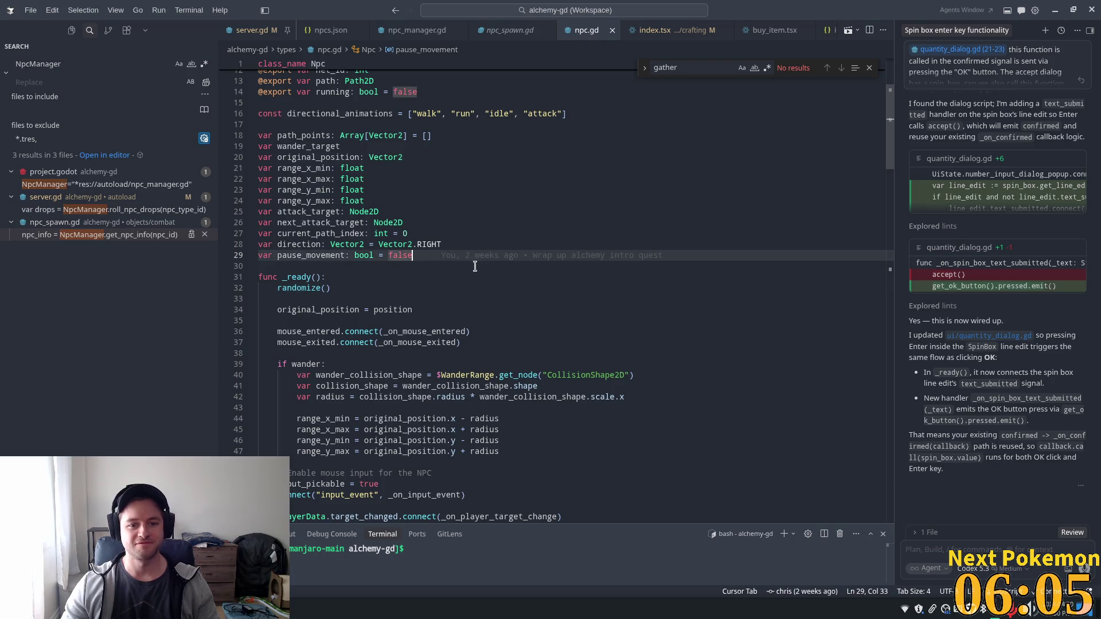
{"action": "scroll", "coordinate": [450, 302], "scroll_direction": "down", "scroll_amount": 2}
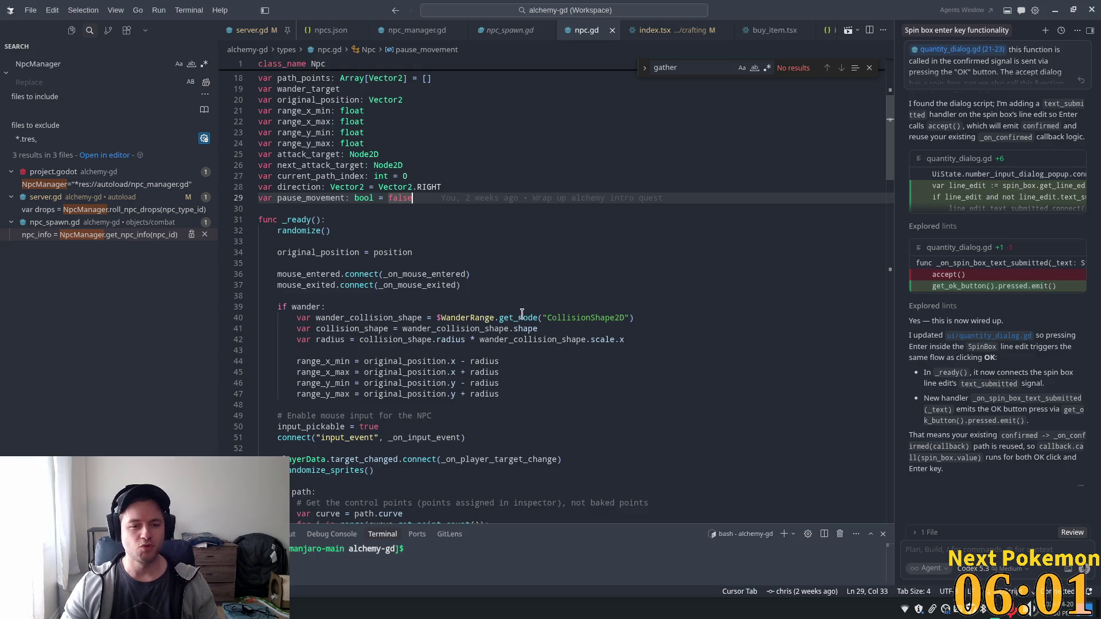
{"action": "scroll", "coordinate": [418, 241], "scroll_direction": "down", "scroll_amount": 1}
{"action": "left_click", "coordinate": [395, 204]}
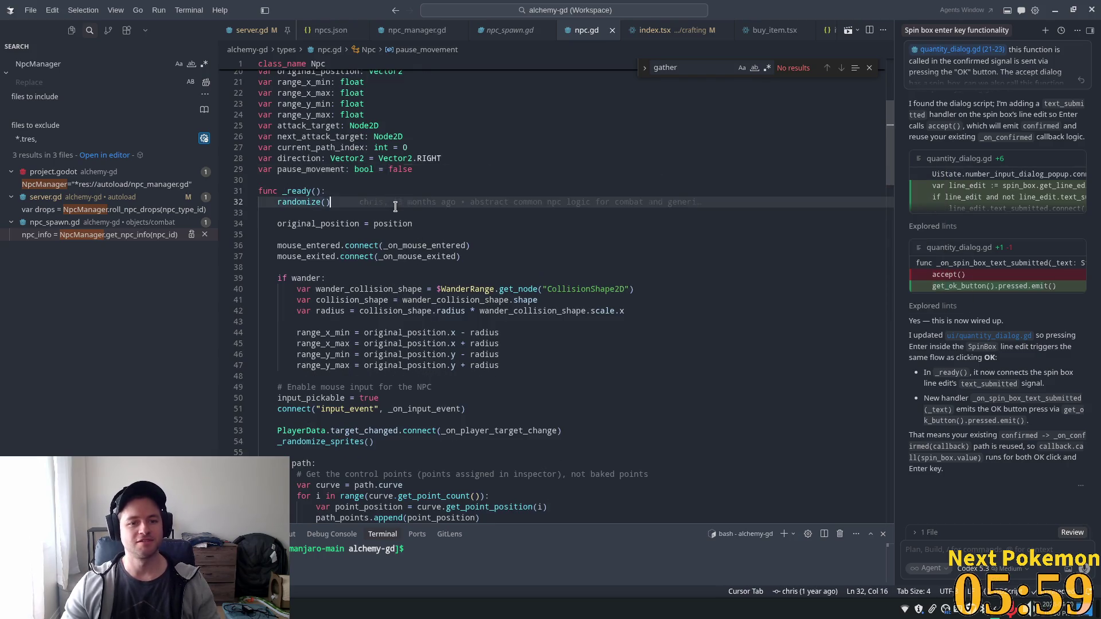
{"action": "scroll", "coordinate": [395, 207], "scroll_direction": "up", "scroll_amount": 7}
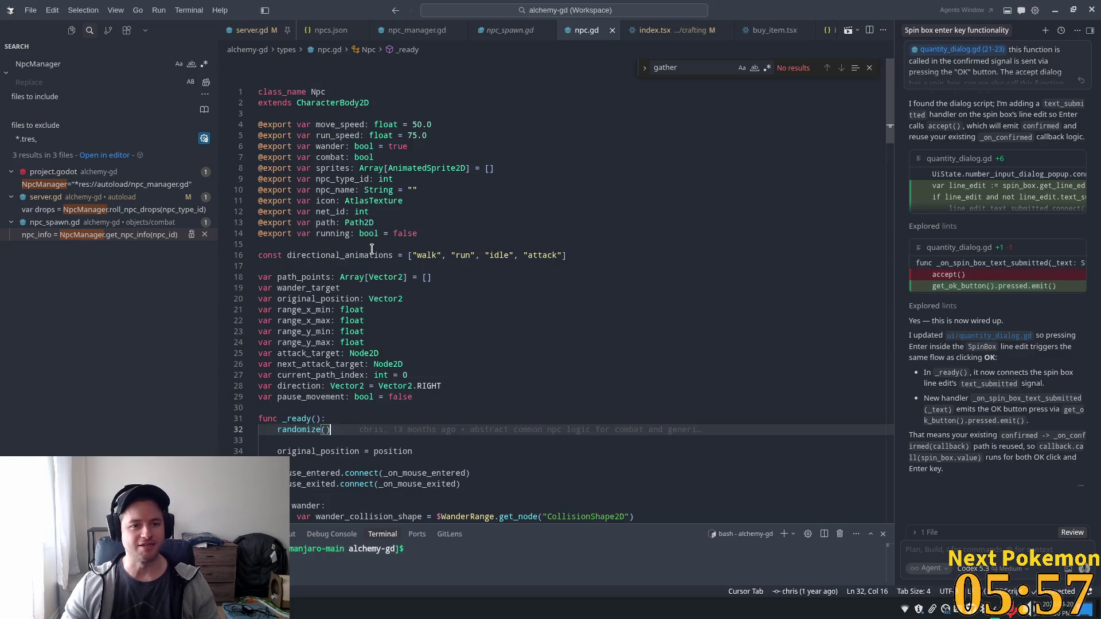
{"action": "scroll", "coordinate": [375, 279], "scroll_direction": "down", "scroll_amount": 1}
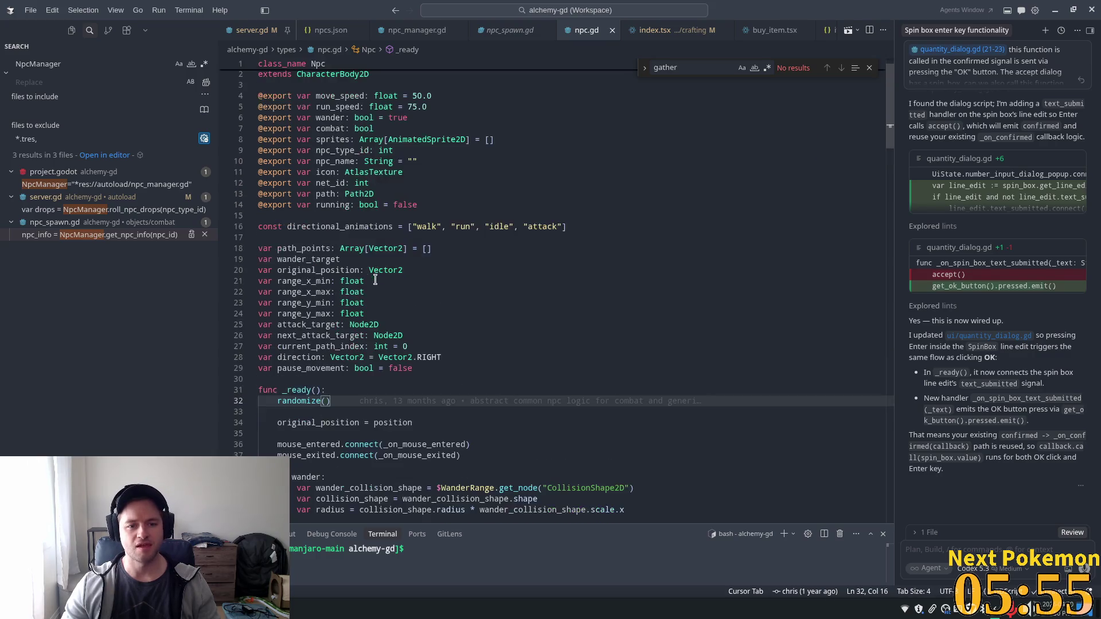
{"action": "left_click", "coordinate": [335, 228]}
{"action": "left_click", "coordinate": [429, 367]}
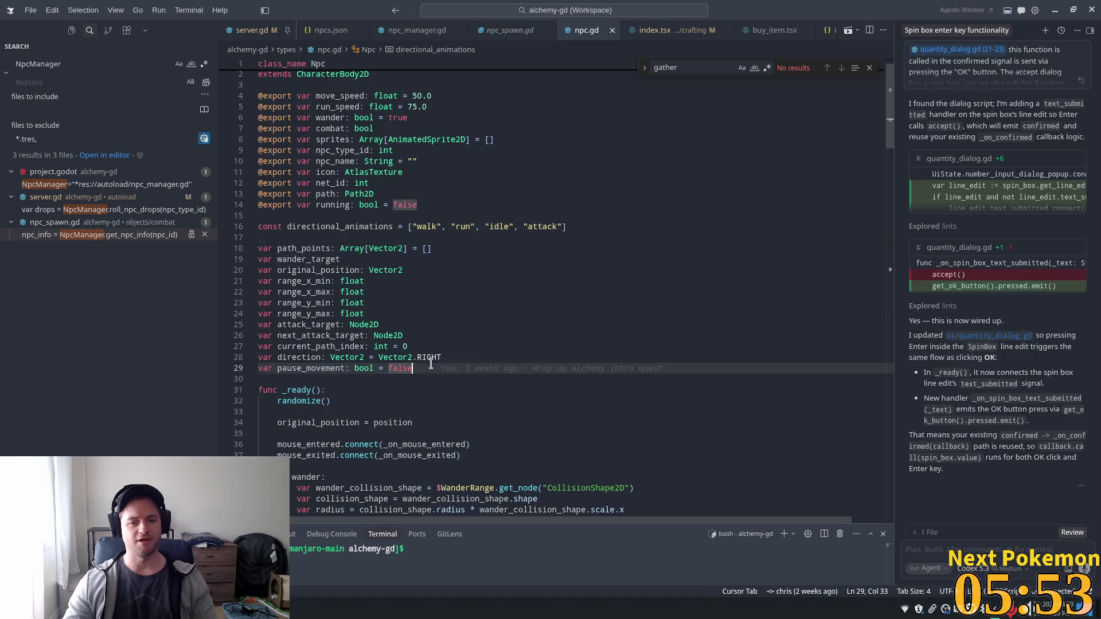
Add 'var level: int = 1' below pause_movement in npc.gd and save the file
{"action": "key", "text": "Return"}
{"action": "type", "text": "var "}
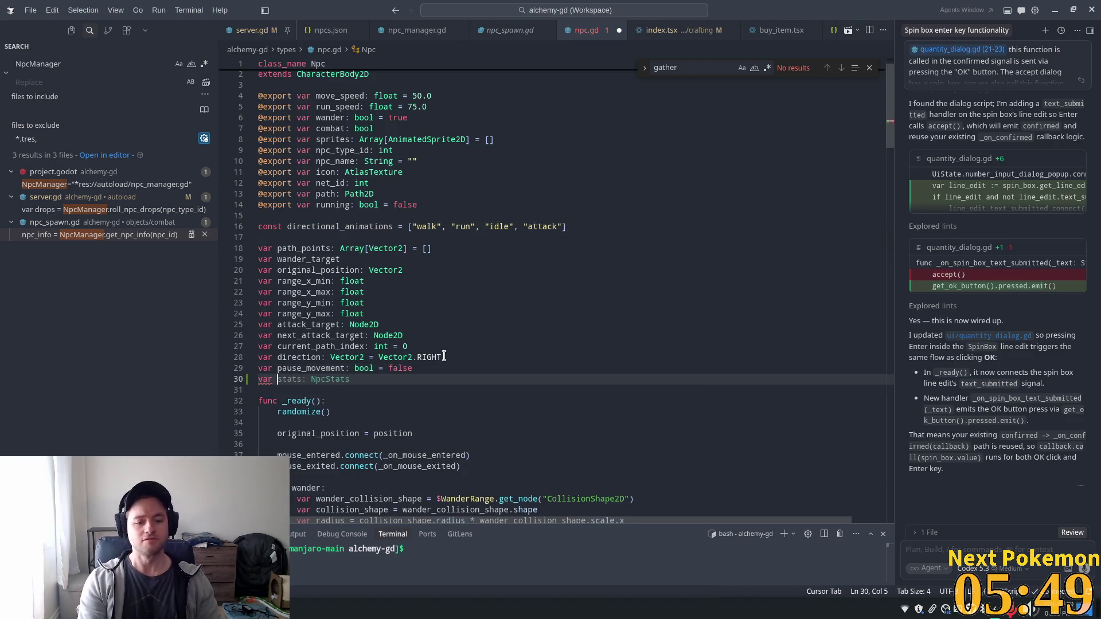
{"action": "type", "text": "level"}
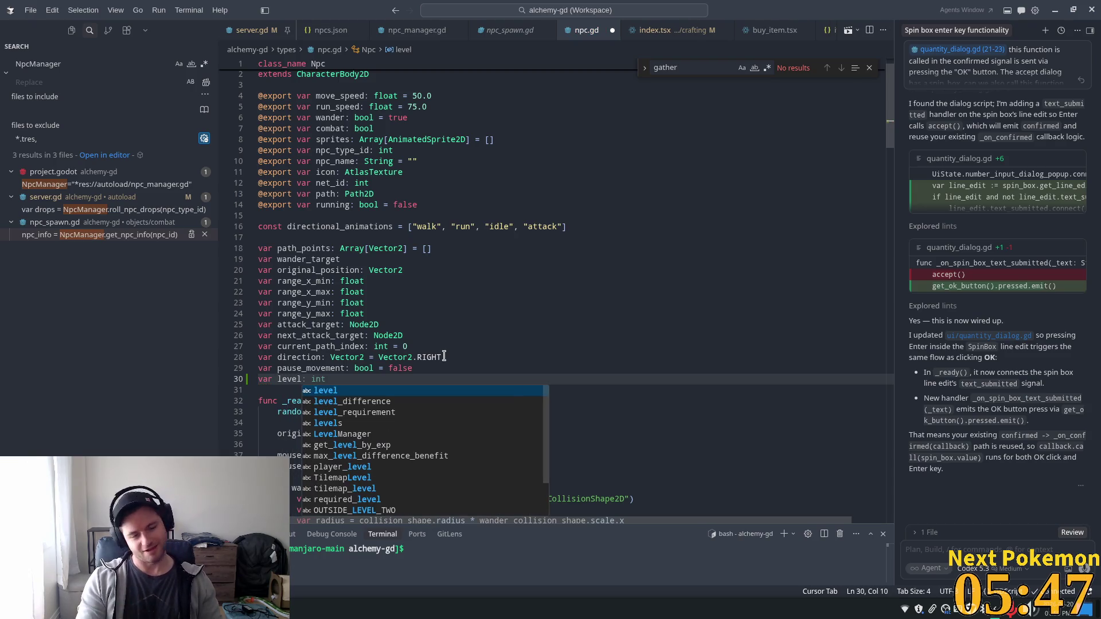
{"action": "type", "text": ": int"}
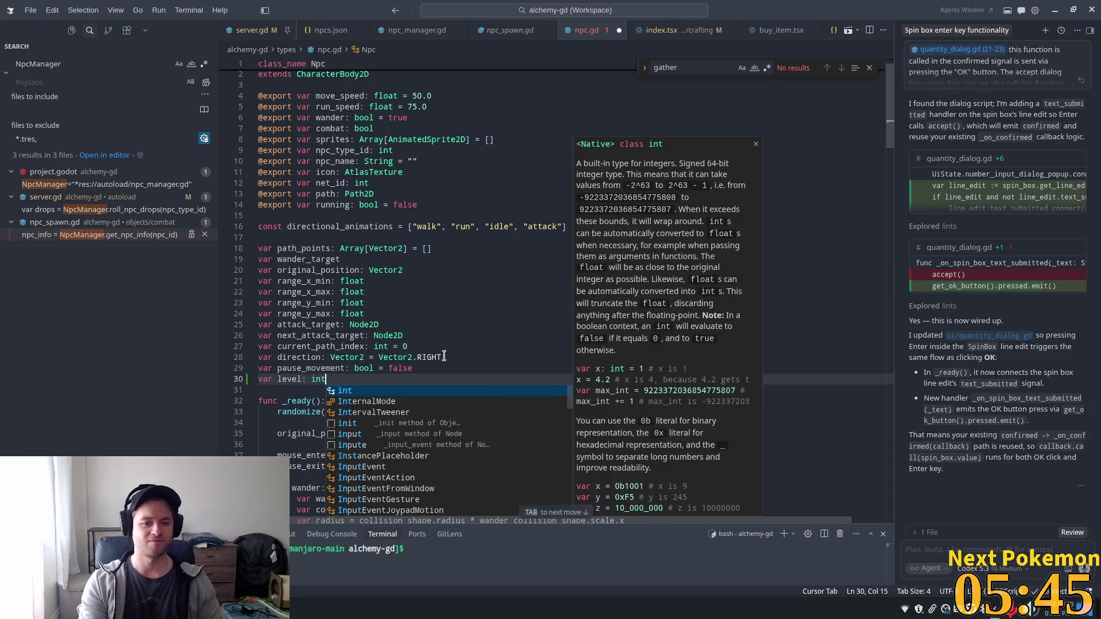
{"action": "type", "text": " = 1"}
{"action": "key", "text": "ctrl+s"}
{"action": "scroll", "coordinate": [487, 358], "scroll_direction": "down", "scroll_amount": 5}
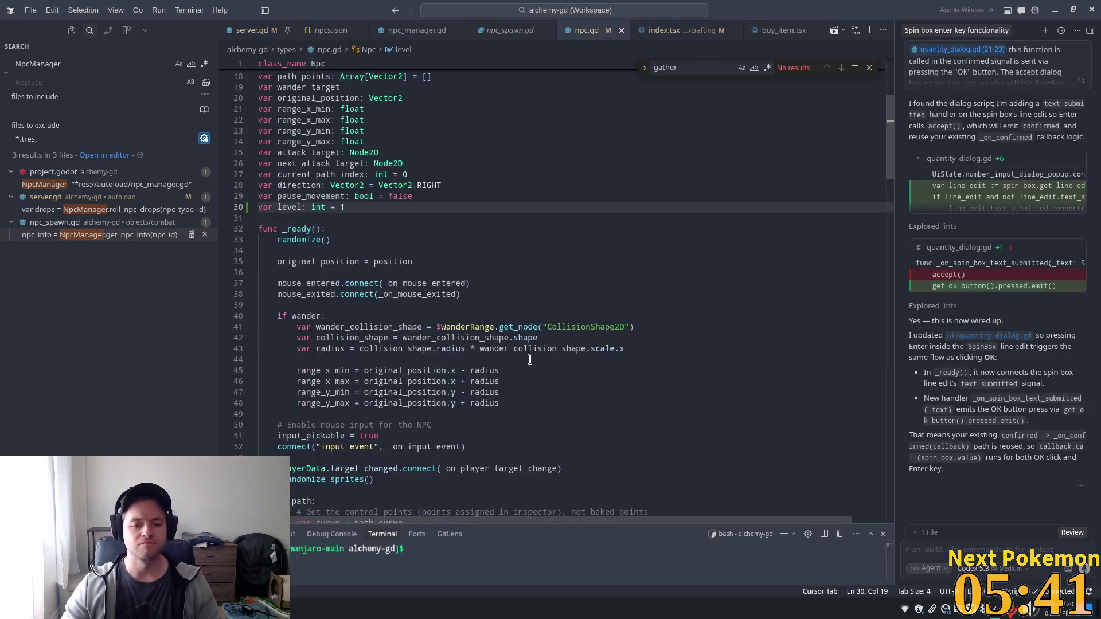
{"action": "scroll", "coordinate": [527, 362], "scroll_direction": "down", "scroll_amount": 3}
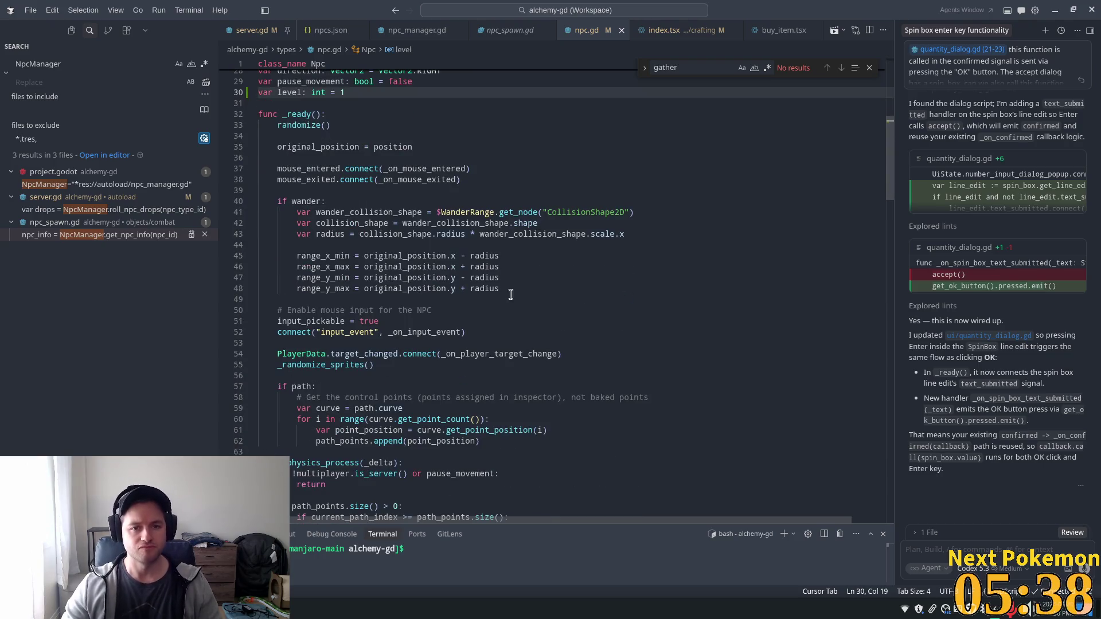
In npc_spawn.gd, insert npc.level = npc_info.level after the respawn_time line and save
{"action": "left_click", "coordinate": [512, 36]}
{"action": "scroll", "coordinate": [557, 331], "scroll_direction": "down", "scroll_amount": 3}
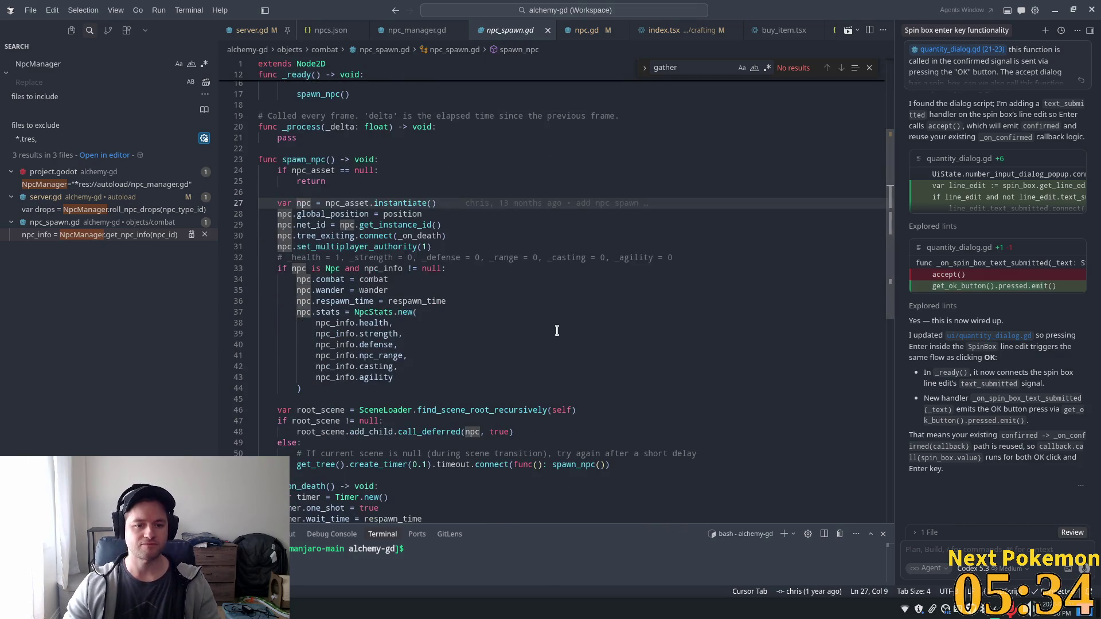
{"action": "left_click", "coordinate": [474, 301]}
{"action": "key", "text": "Return"}
{"action": "type", "text": "n"}
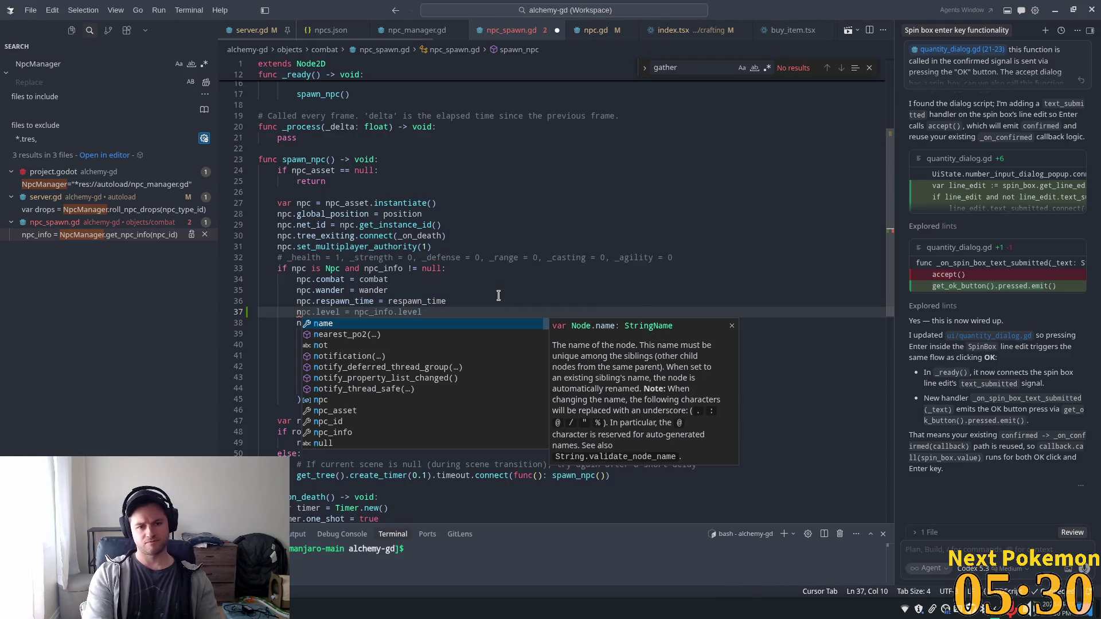
{"action": "key", "text": "Tab"}
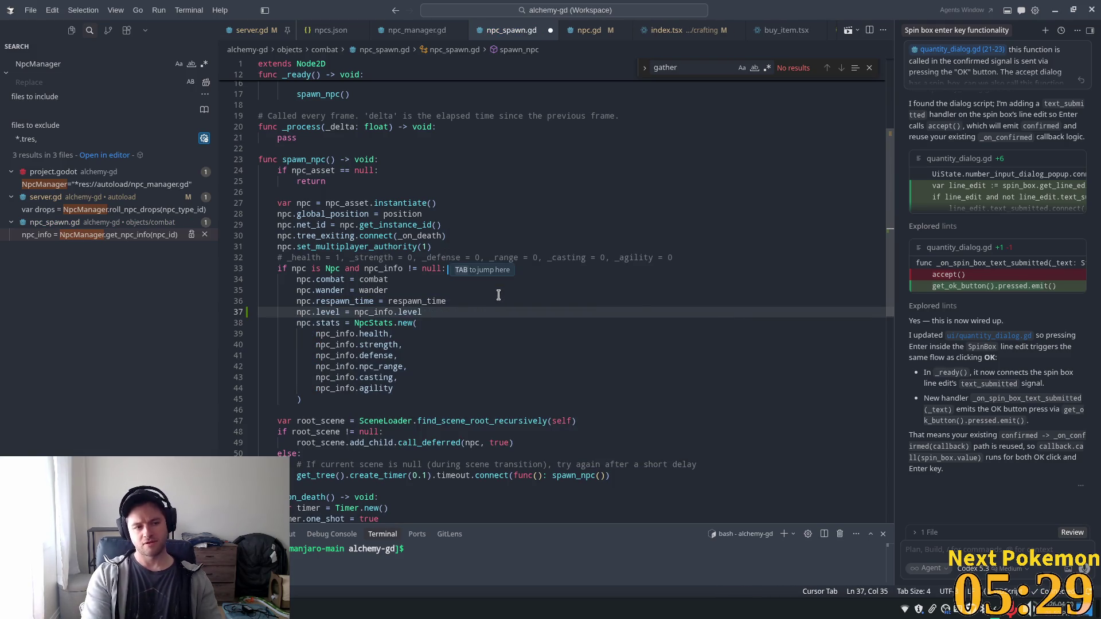
{"action": "key", "text": "ctrl+s"}
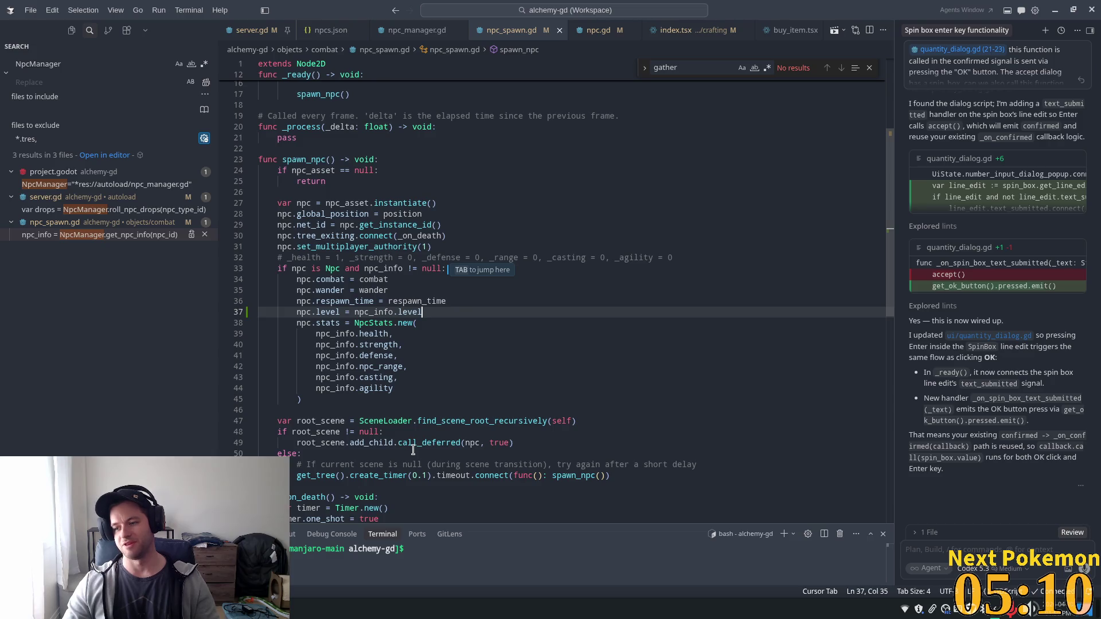
{"action": "mouse_move", "coordinate": [404, 441]}
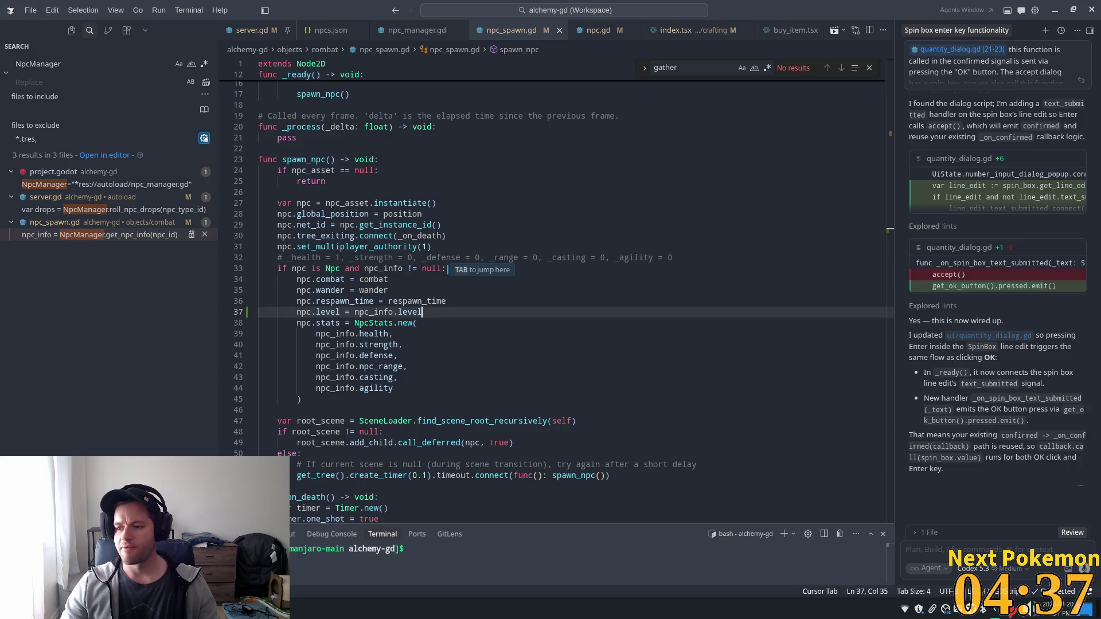
Review the npc.level assignment in npc_spawn.gd, then switch to Godot's npc_stats.gd
{"action": "left_click", "coordinate": [469, 363]}
{"action": "left_click", "coordinate": [390, 247]}
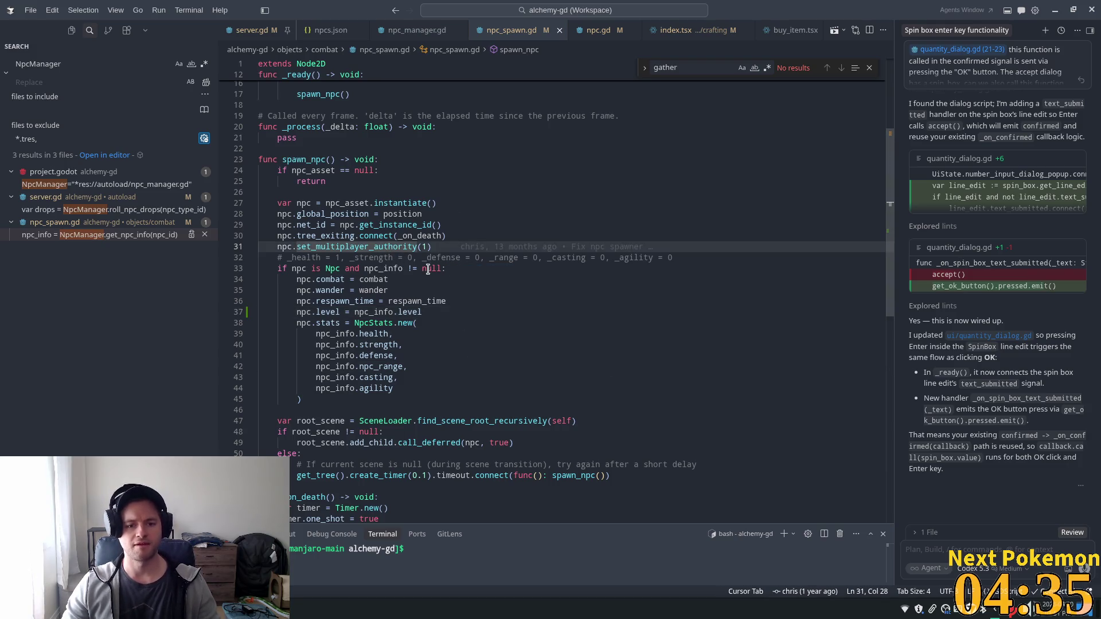
{"action": "left_click", "coordinate": [589, 271]}
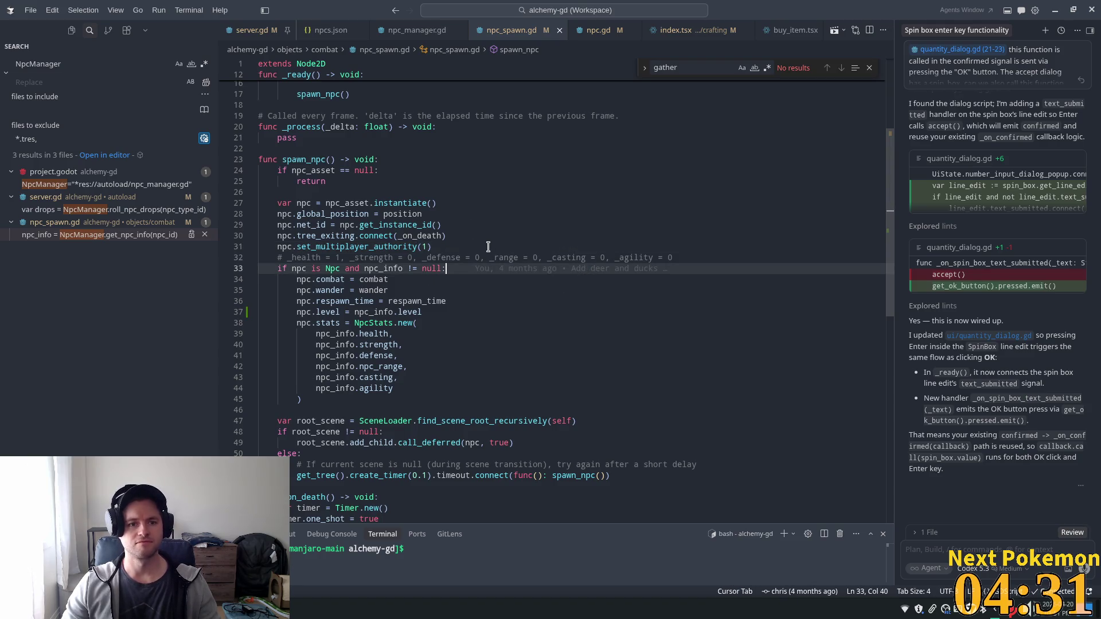
{"action": "scroll", "coordinate": [565, 342], "scroll_direction": "down", "scroll_amount": 2}
{"action": "key", "text": "alt+Tab"}
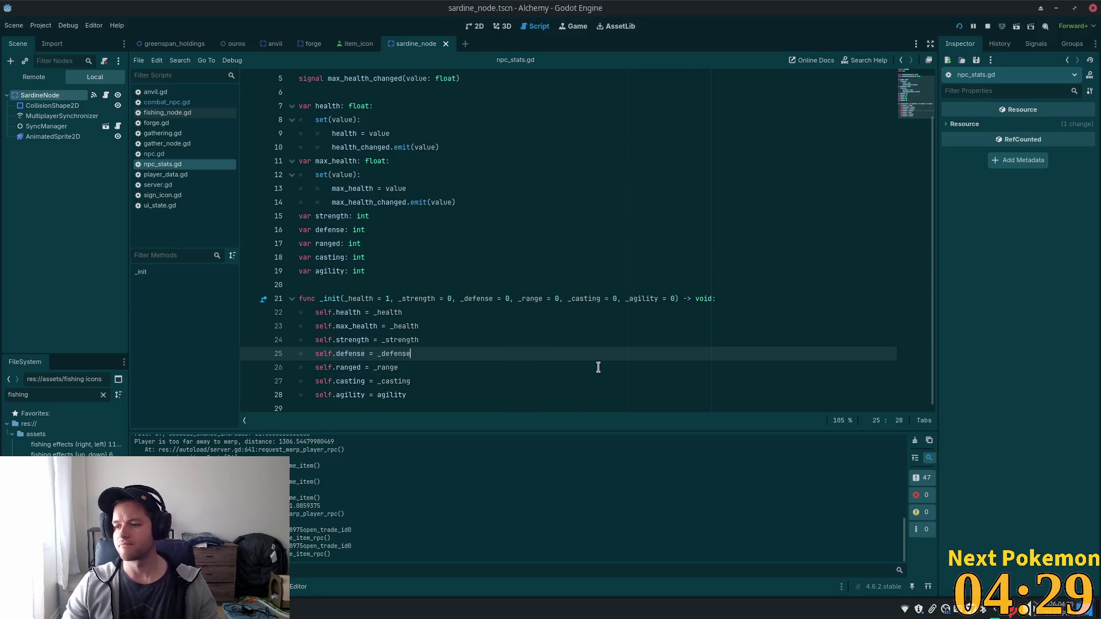
View sardine_node in Godot's 2D workspace, then return to npc_spawn.gd in VS Code
{"action": "left_click", "coordinate": [477, 26]}
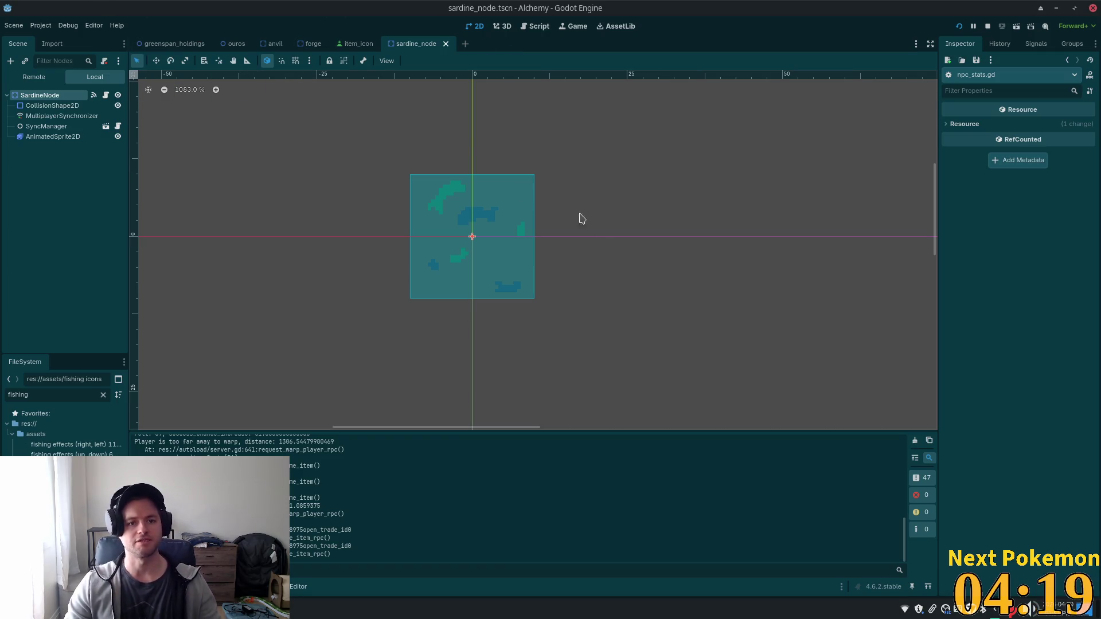
{"action": "key", "text": "alt+Tab"}
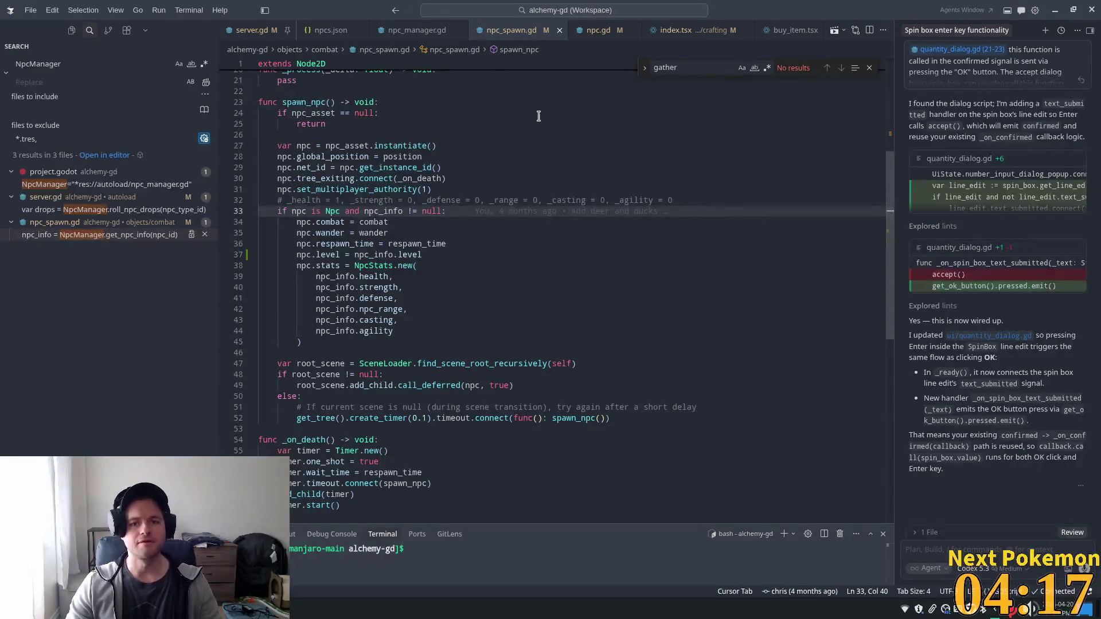
Switch to npc.gd and scroll down to the _on_input_event click handler
{"action": "left_click", "coordinate": [585, 30]}
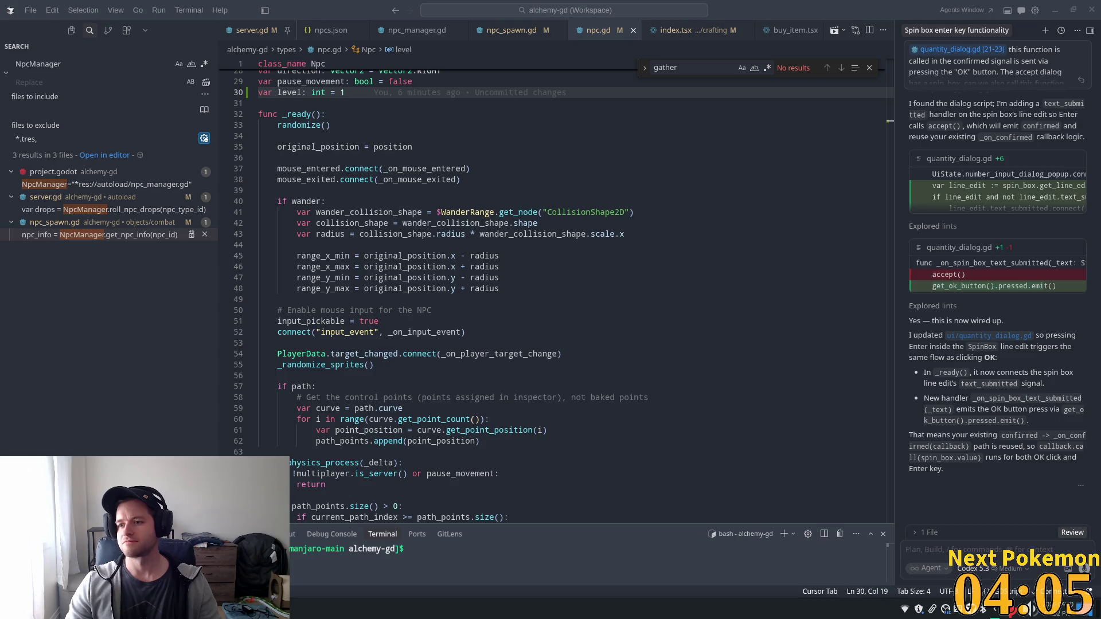
{"action": "scroll", "coordinate": [889, 206], "scroll_direction": "down", "scroll_amount": 3}
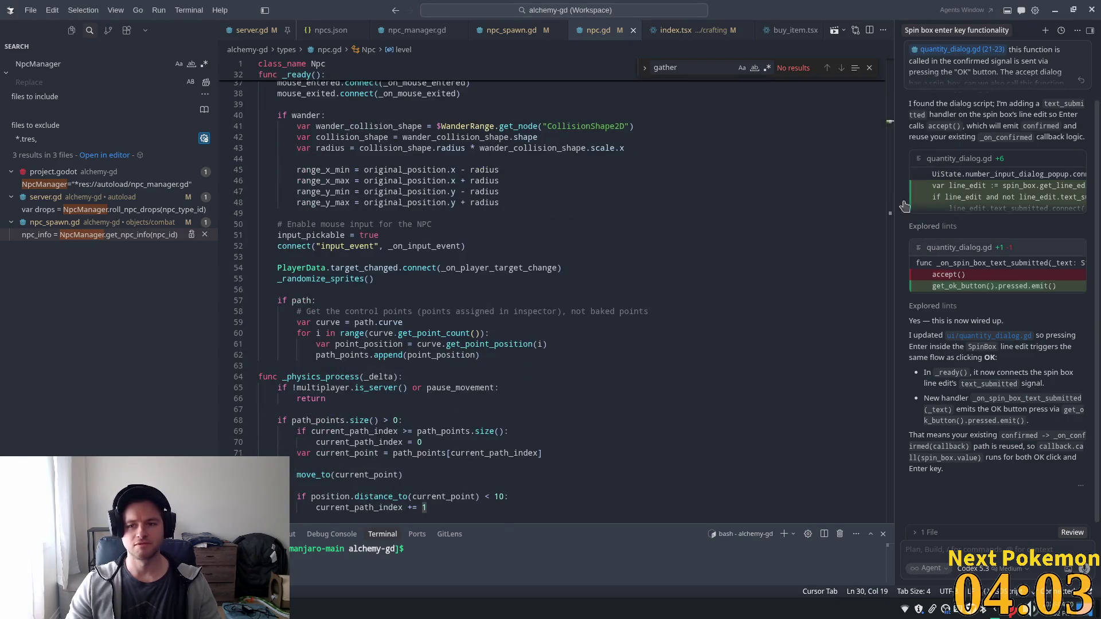
{"action": "scroll", "coordinate": [900, 189], "scroll_direction": "up", "scroll_amount": 12}
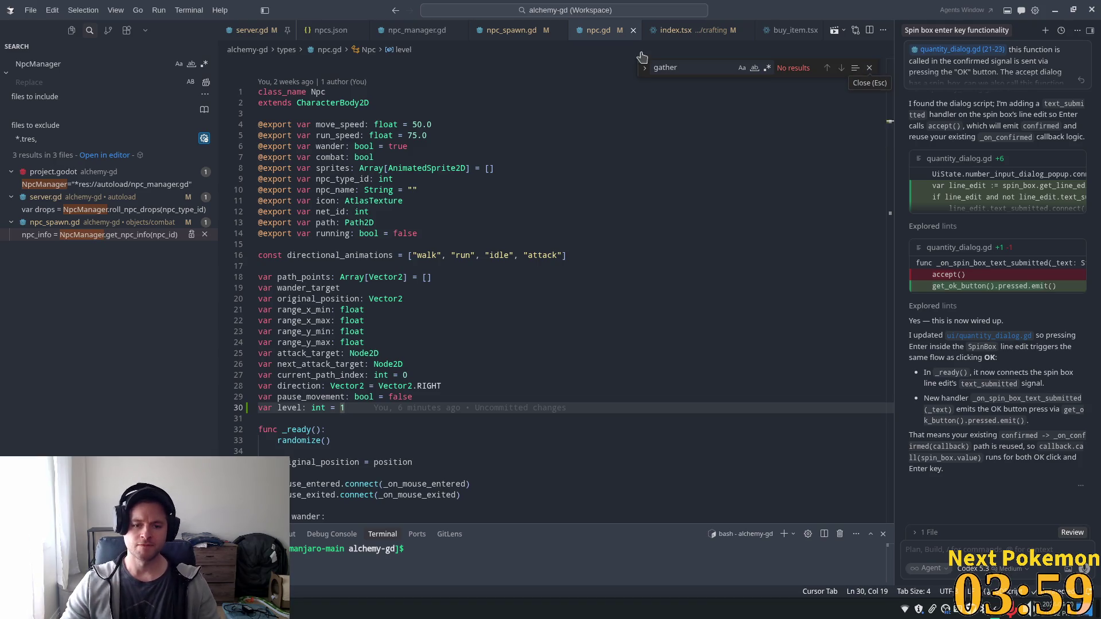
{"action": "scroll", "coordinate": [400, 323], "scroll_direction": "down", "scroll_amount": 7}
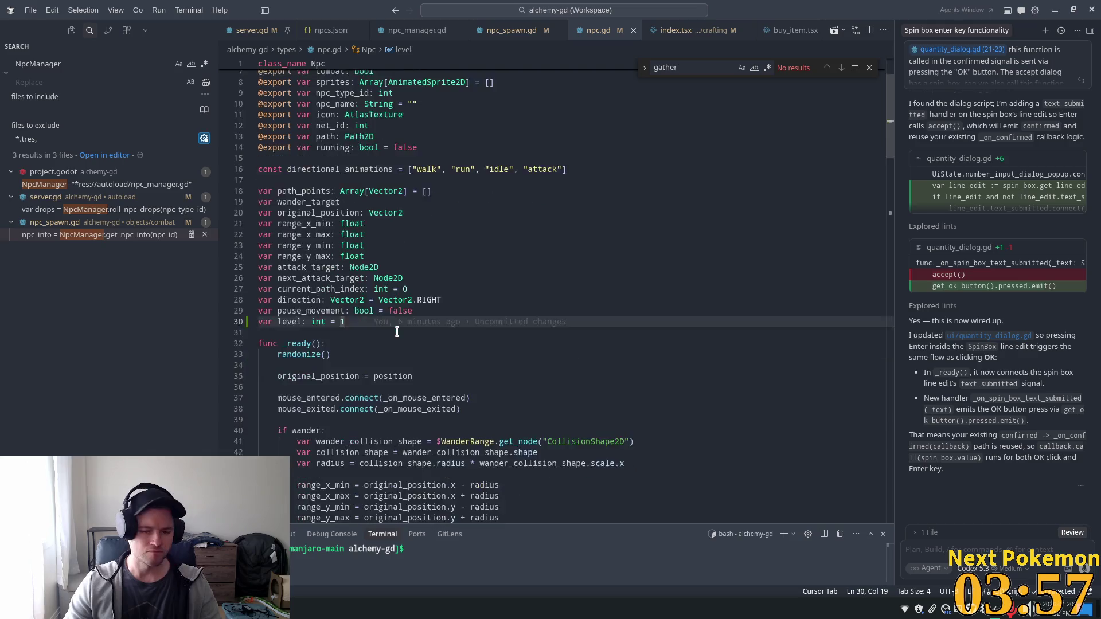
{"action": "scroll", "coordinate": [397, 333], "scroll_direction": "down", "scroll_amount": 10}
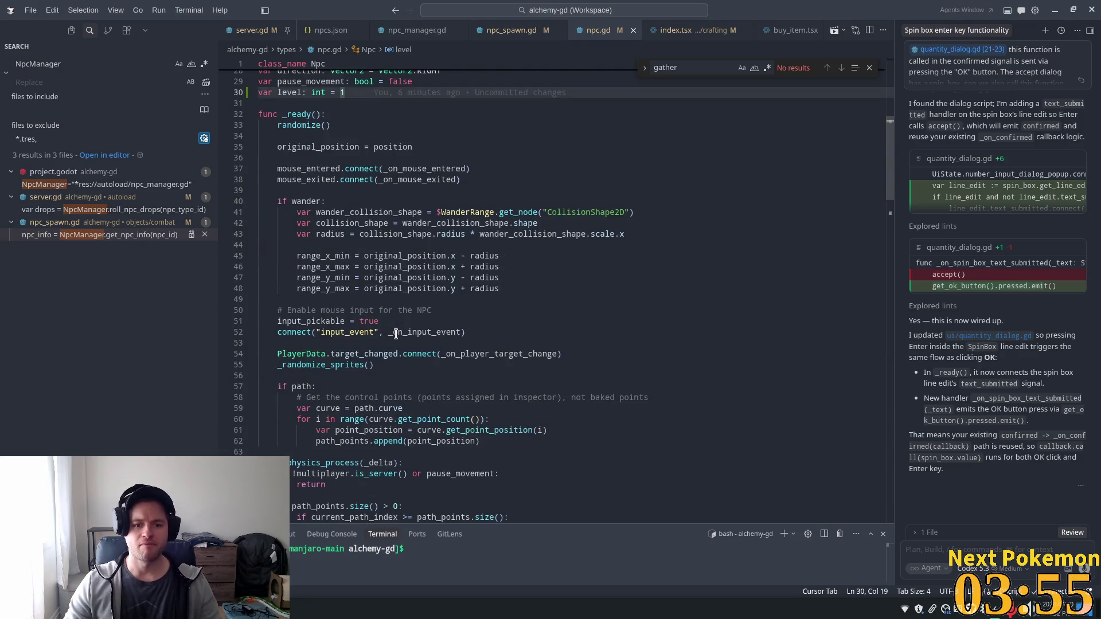
{"action": "left_click_drag", "start_coordinate": [892, 200], "coordinate": [896, 388]}
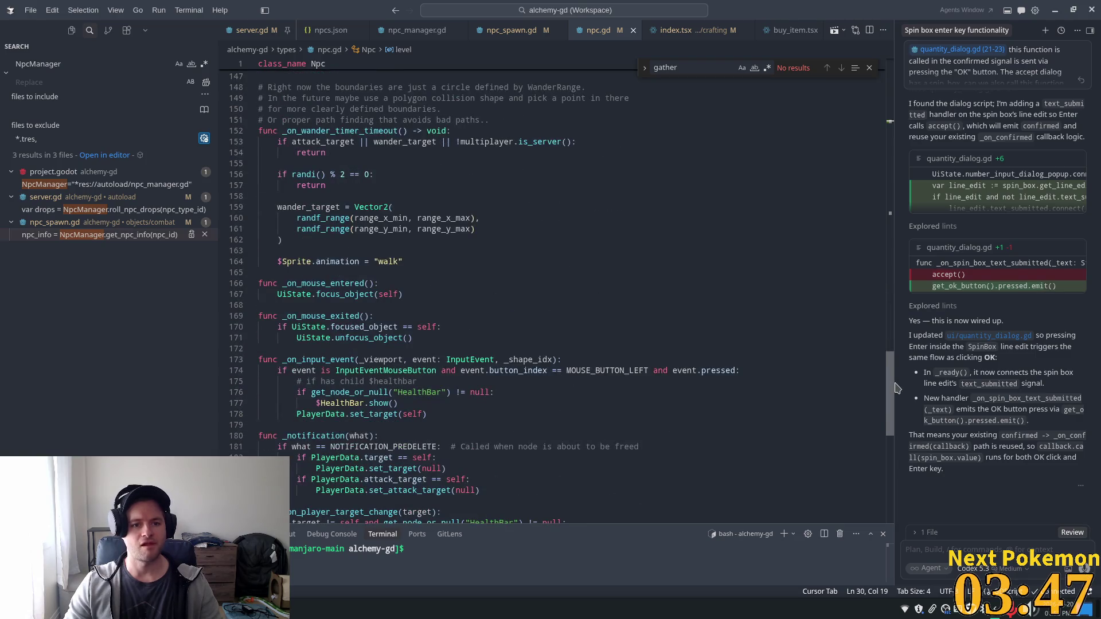
{"action": "scroll", "coordinate": [400, 200], "scroll_direction": "down", "scroll_amount": 5}
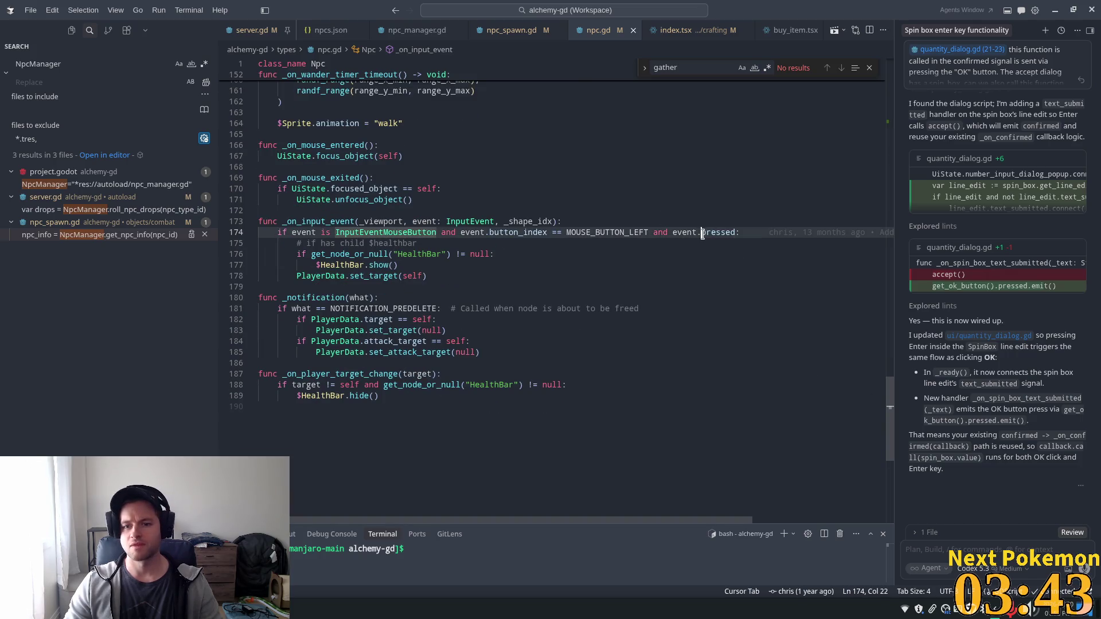
Follow the set_target call on line 178 to its definition in player_data.gd
{"action": "double_click", "coordinate": [718, 232]}
{"action": "left_click", "coordinate": [338, 254]}
{"action": "left_click", "coordinate": [399, 276]}
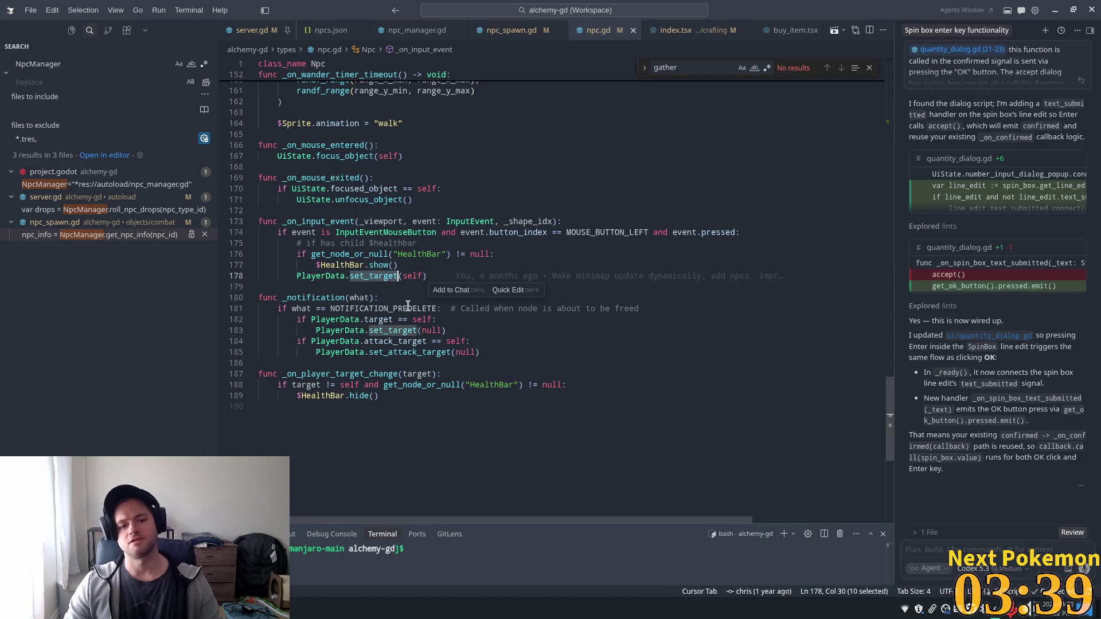
{"action": "mouse_move", "coordinate": [408, 306]}
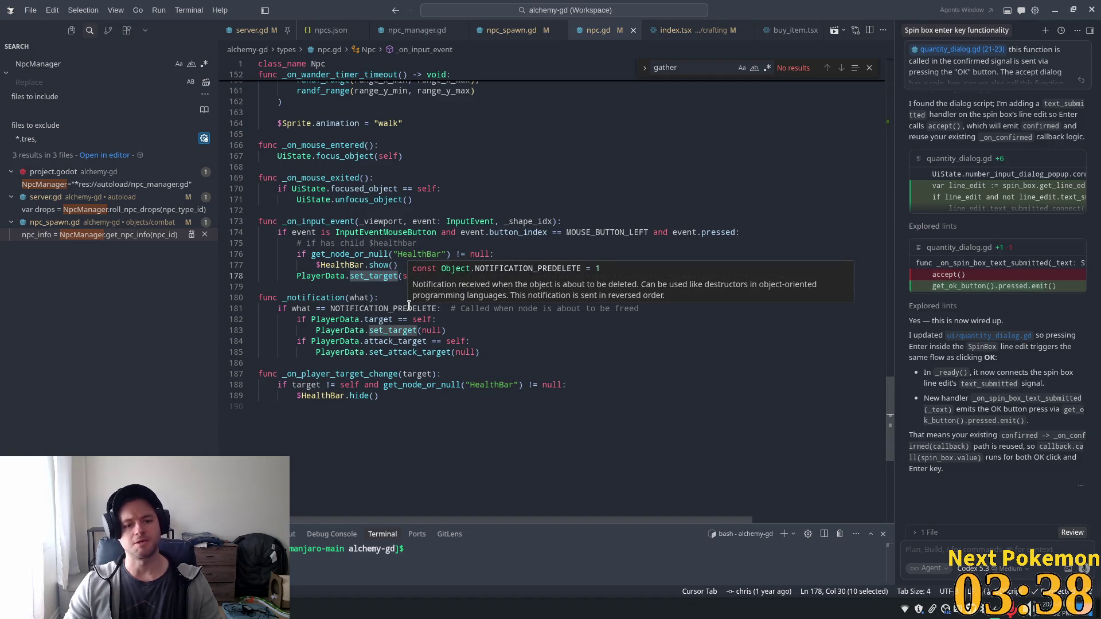
{"action": "key", "text": "End"}
{"action": "double_click", "coordinate": [365, 276]}
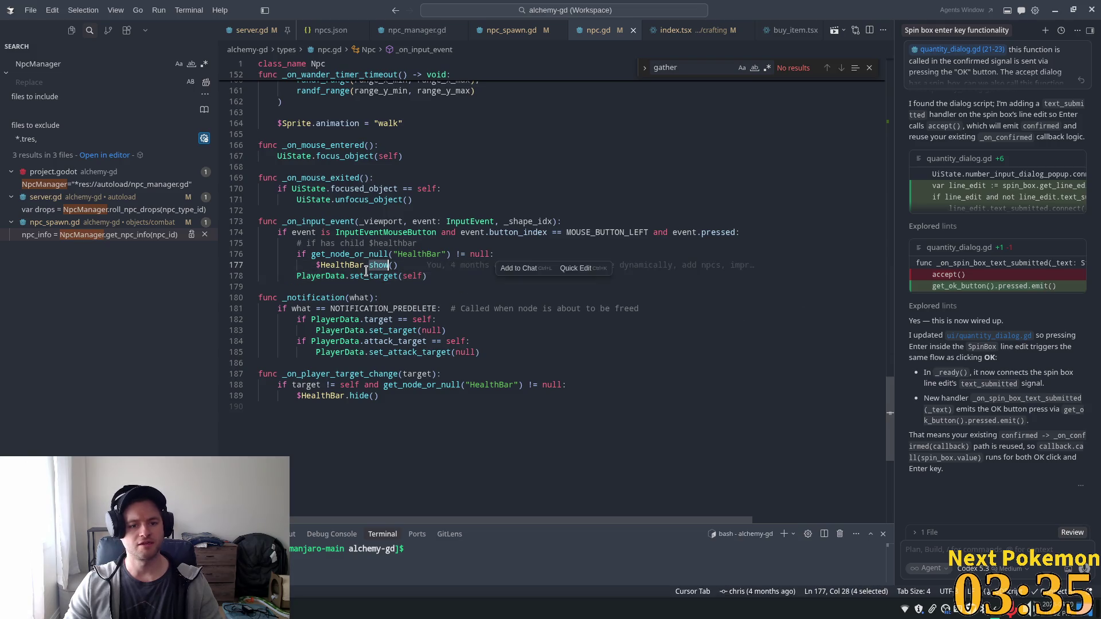
{"action": "left_click", "coordinate": [366, 276], "text": "ctrl"}
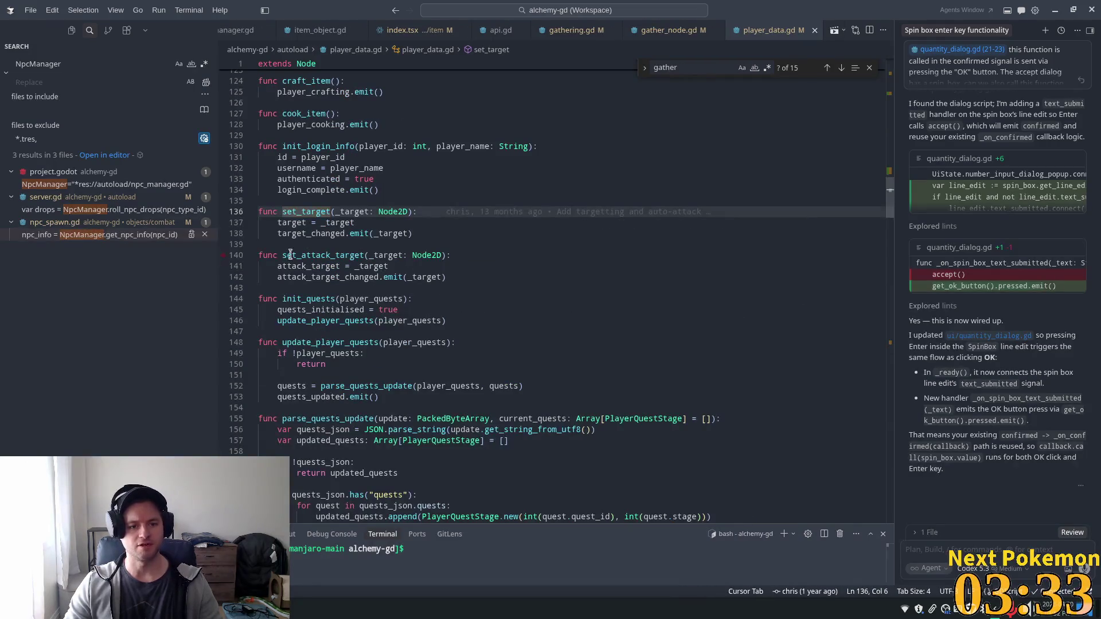
{"action": "double_click", "coordinate": [335, 235]}
{"action": "triple_click", "coordinate": [335, 235]}
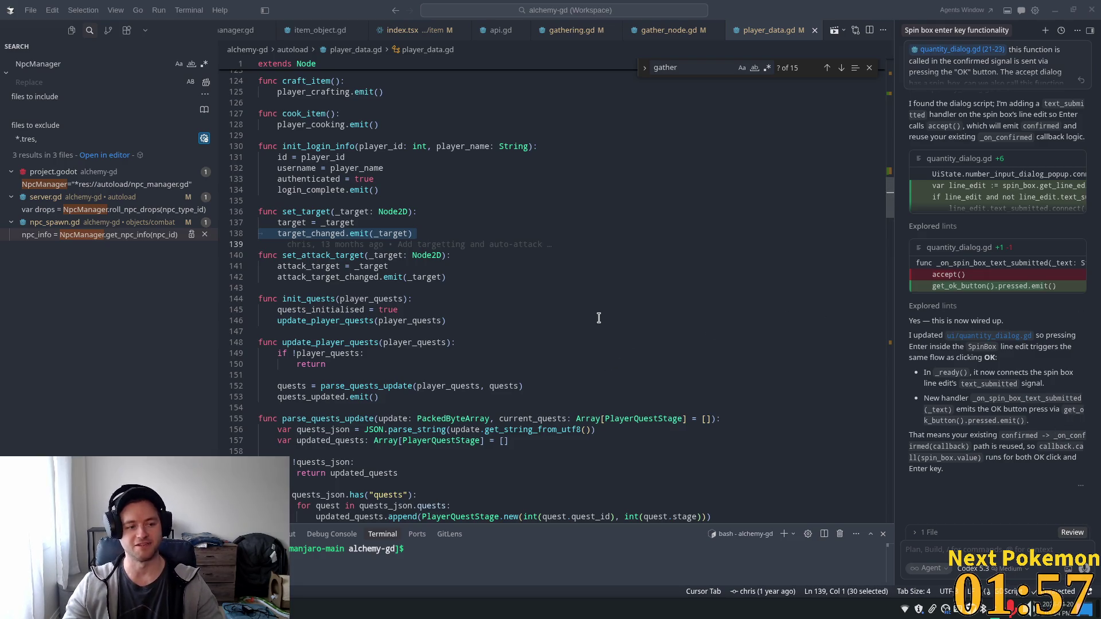
Review update_player_quests, init_quests and set_attack_target in player_data.gd
{"action": "left_click", "coordinate": [496, 321]}
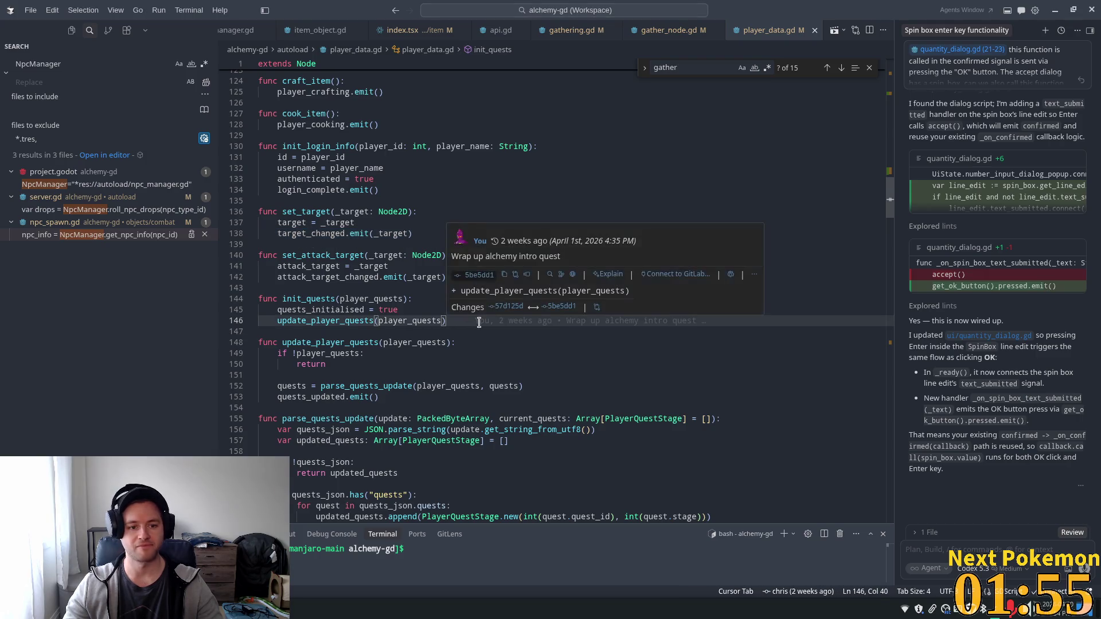
{"action": "scroll", "coordinate": [454, 338], "scroll_direction": "down", "scroll_amount": 3}
{"action": "left_click", "coordinate": [443, 320]}
{"action": "left_click", "coordinate": [404, 310]}
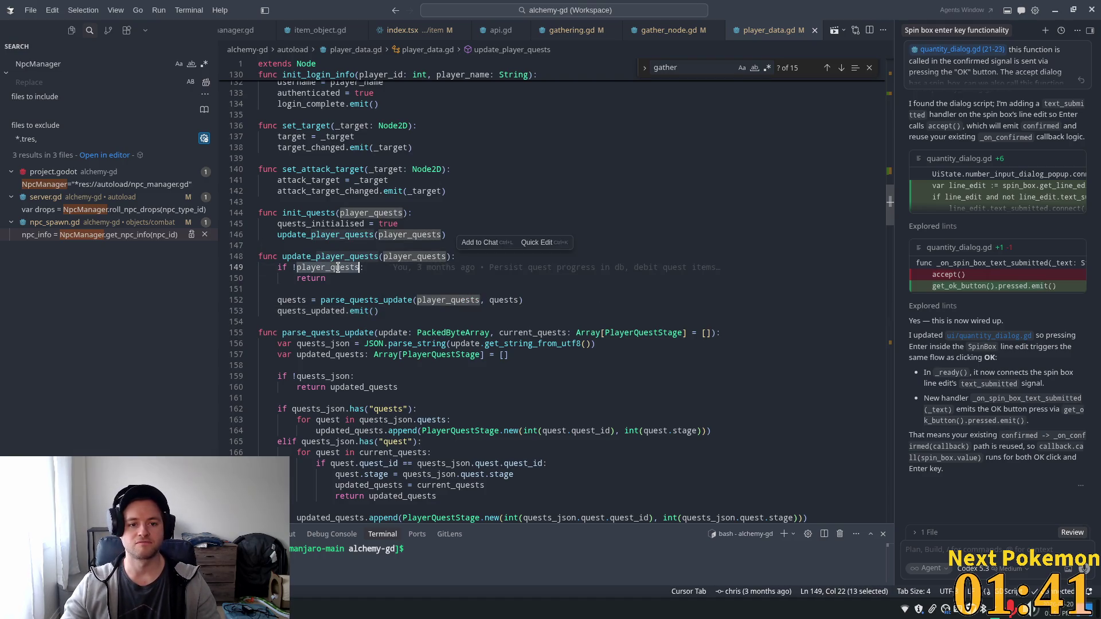
{"action": "double_click", "coordinate": [310, 213]}
{"action": "double_click", "coordinate": [336, 171]}
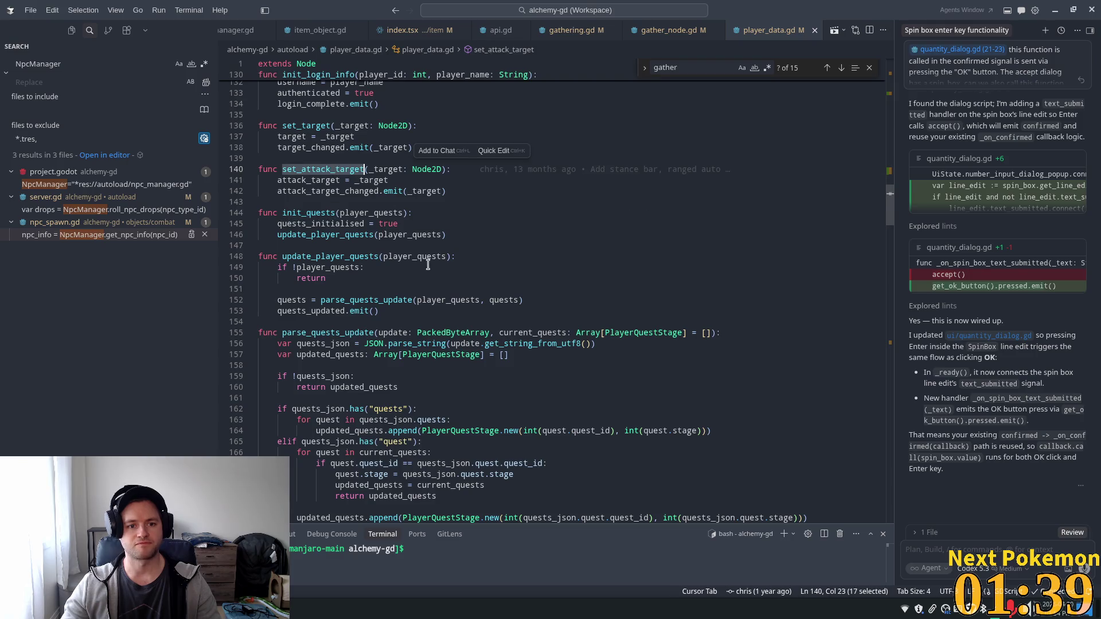
Select the attack_target_changed signal name and search for it across the workspace
{"action": "scroll", "coordinate": [336, 171], "scroll_direction": "up", "scroll_amount": 2}
{"action": "left_click", "coordinate": [325, 248]}
{"action": "double_click", "coordinate": [325, 249]}
{"action": "key", "text": "ctrl+shift+f"}
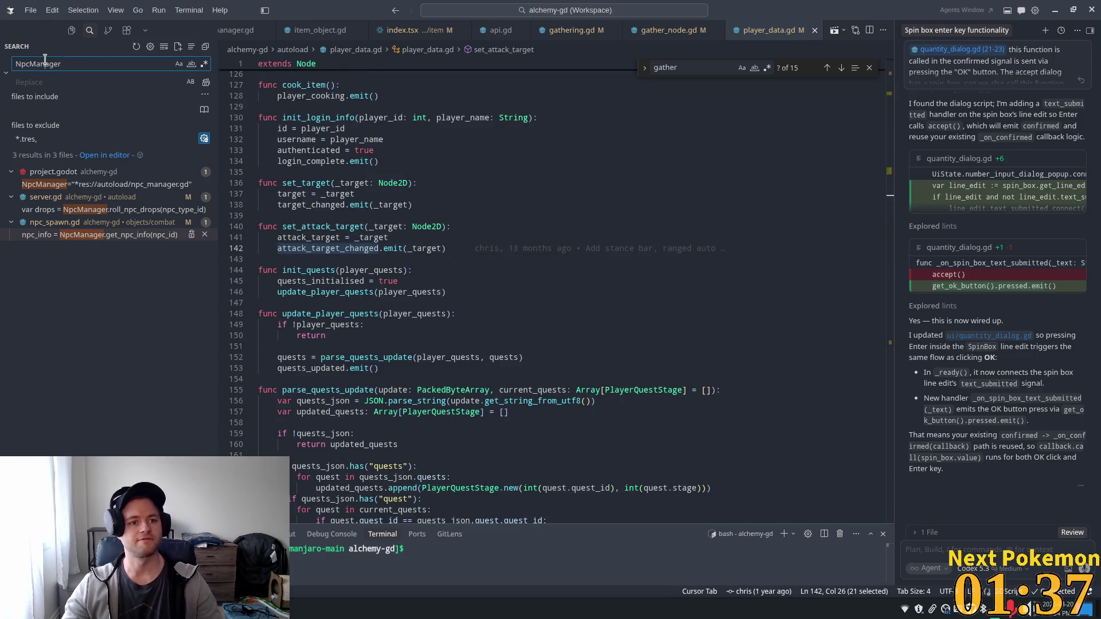
Refine the search to attack_target_changed connections ('conn', then 'con'), finding no results
{"action": "type", "text": "conn"}
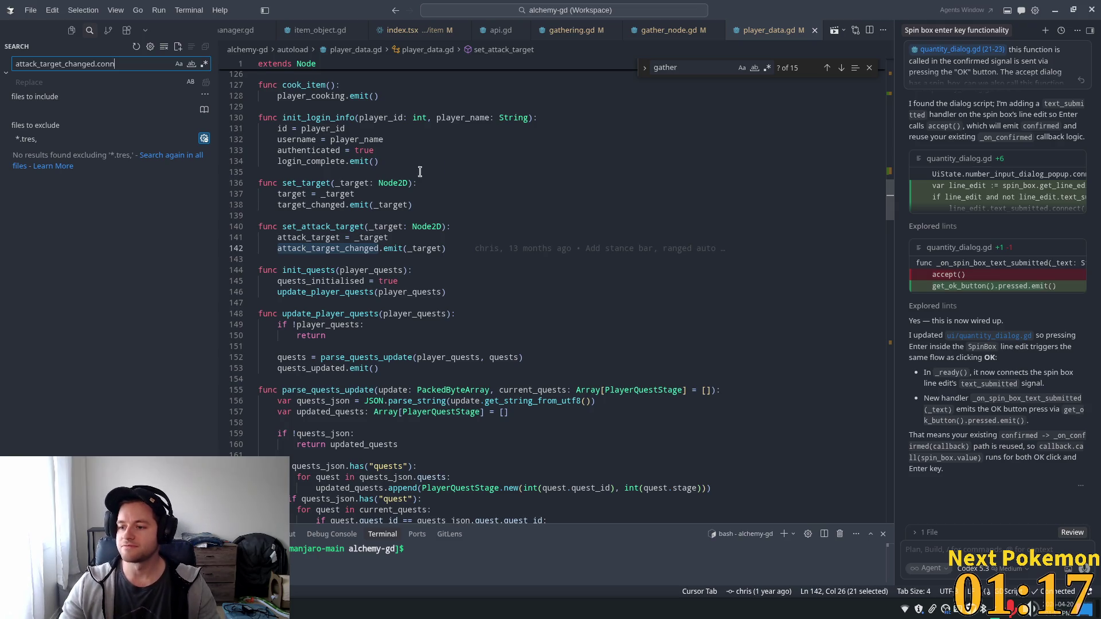
{"action": "left_click", "coordinate": [498, 162]}
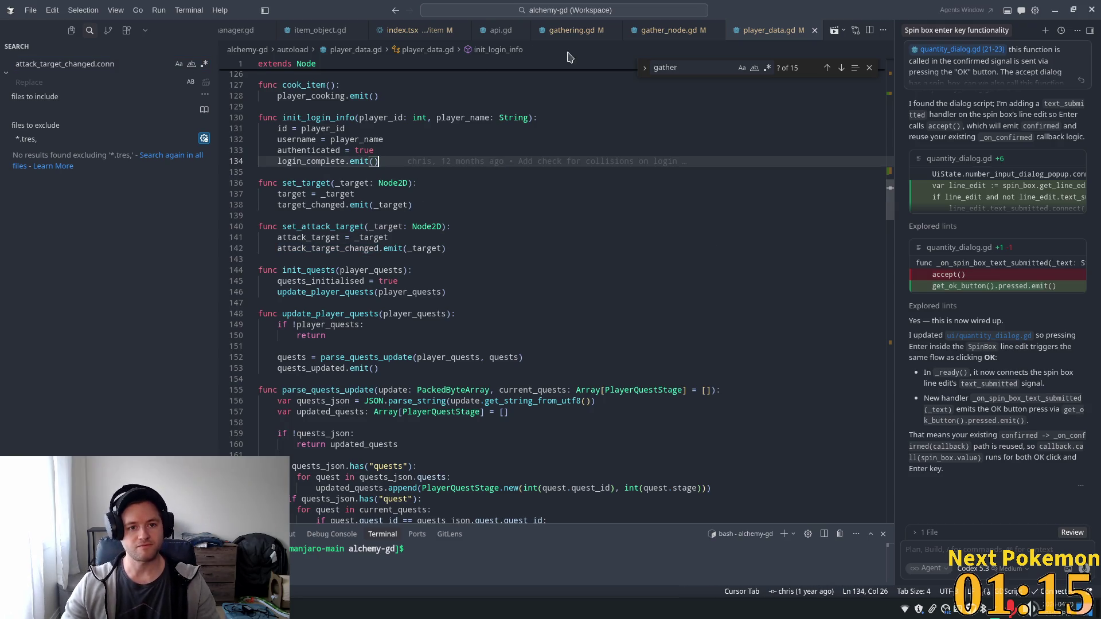
{"action": "left_click", "coordinate": [120, 63]}
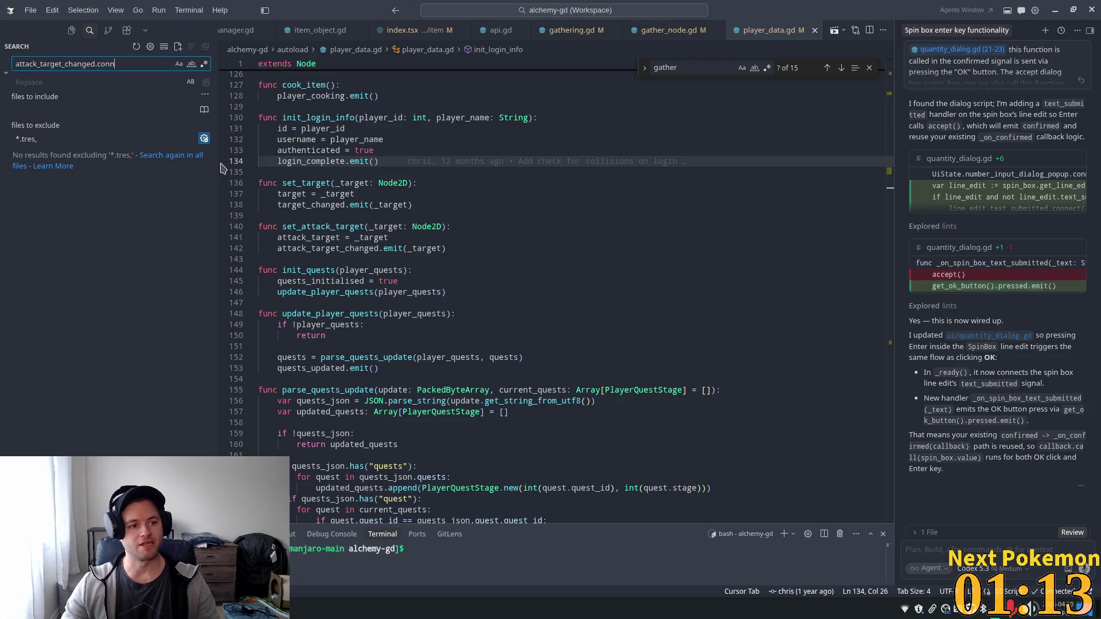
{"action": "double_click", "coordinate": [53, 64]}
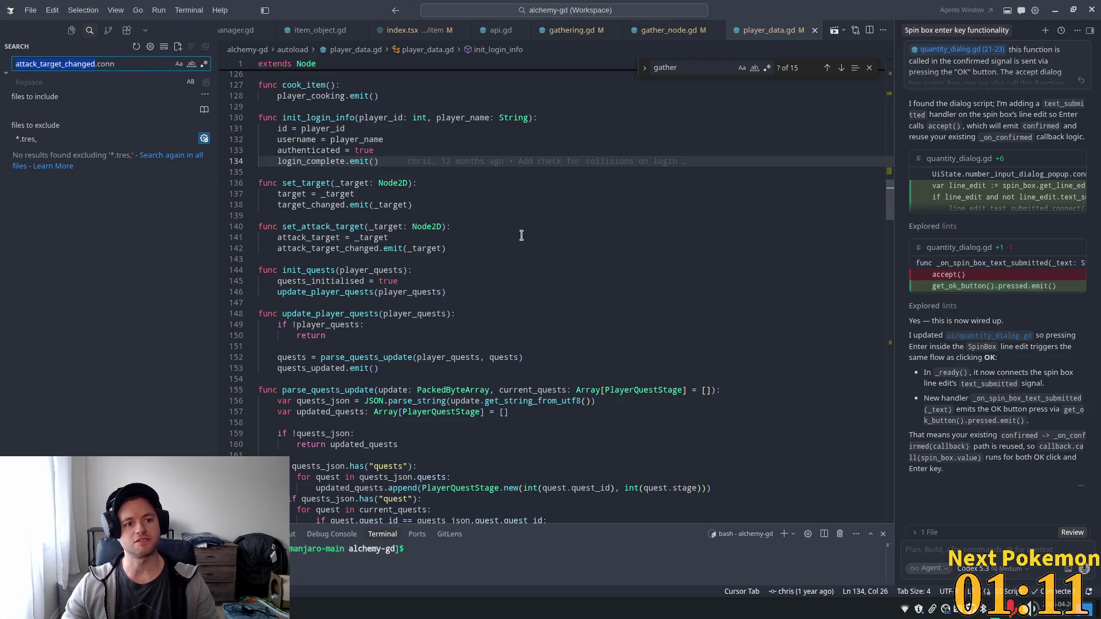
{"action": "double_click", "coordinate": [107, 64]}
{"action": "type", "text": "con"}
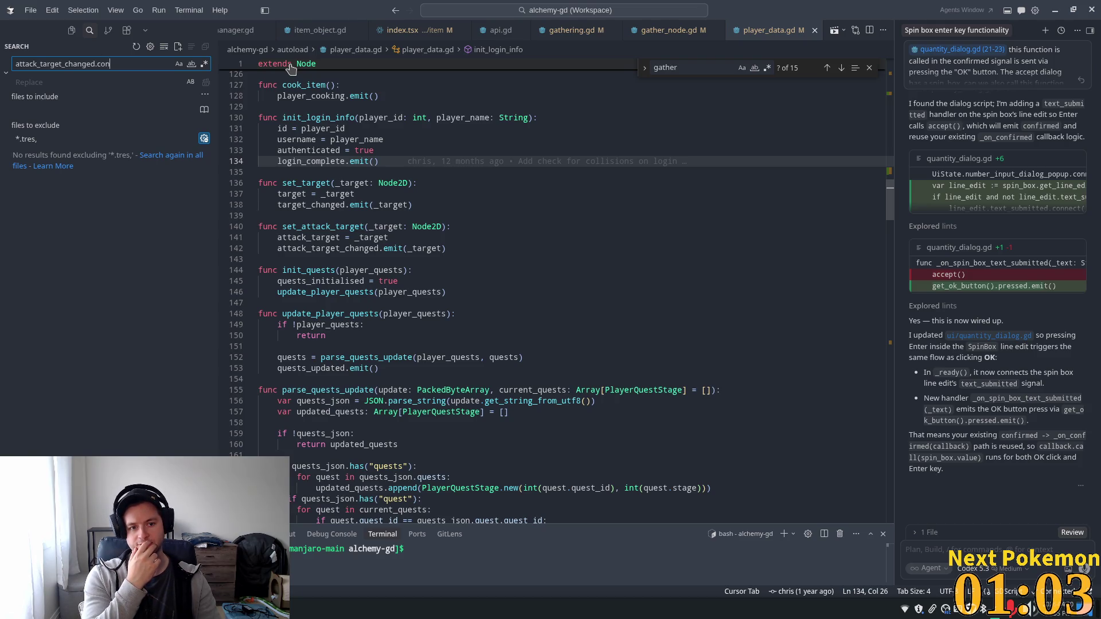
Select the target_changed signal on line 138 and start a workspace search for it
{"action": "double_click", "coordinate": [366, 248]}
{"action": "double_click", "coordinate": [309, 205]}
{"action": "key", "text": "ctrl+shift+f"}
Search for 'target_changed.conn' and open the target_nameplate.gd match
{"action": "type", "text": ".conn"}
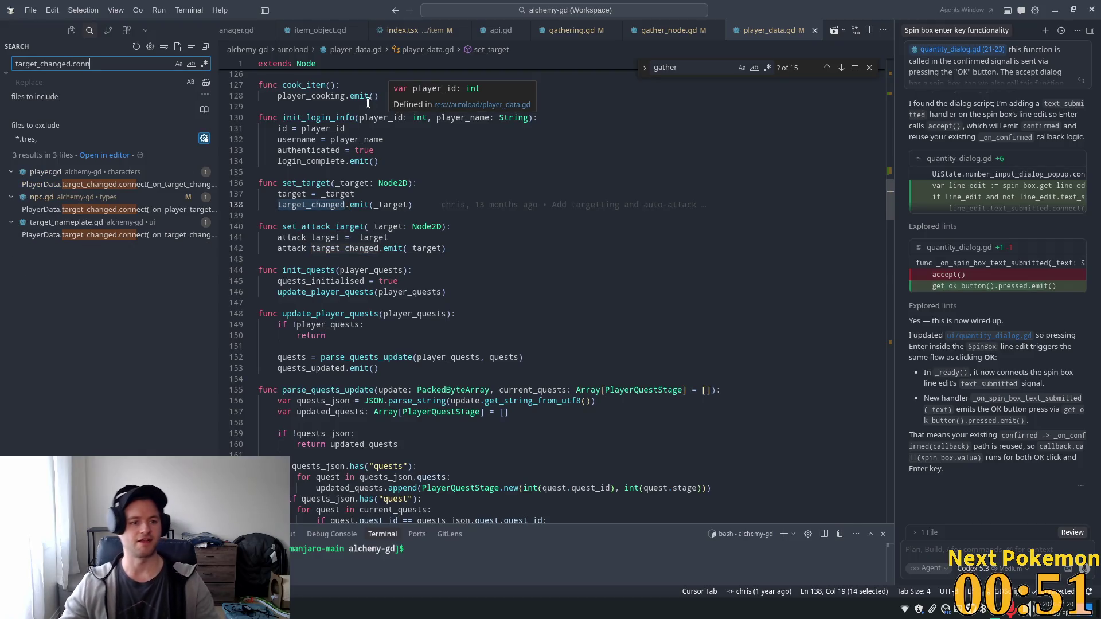
{"action": "left_click", "coordinate": [118, 235]}
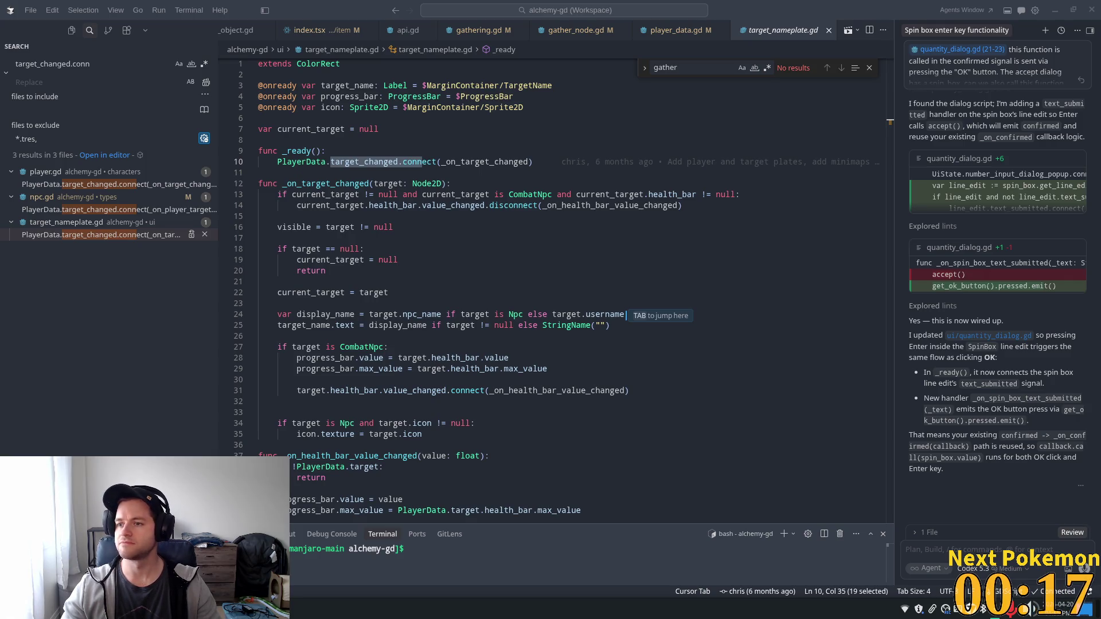
{"action": "left_click", "coordinate": [436, 173]}
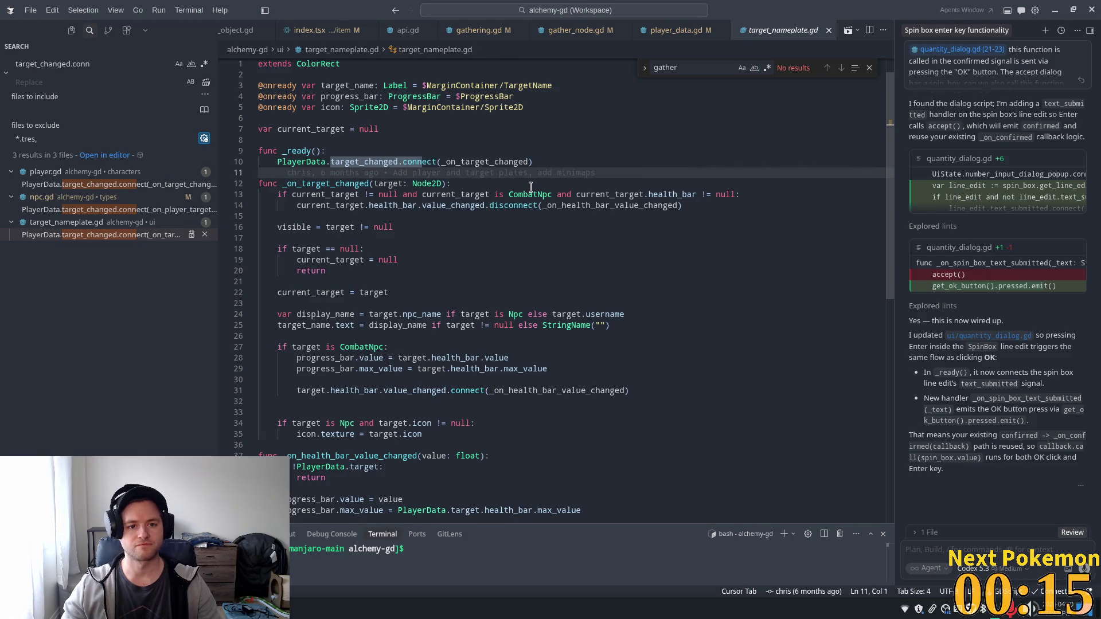
{"action": "double_click", "coordinate": [483, 162]}
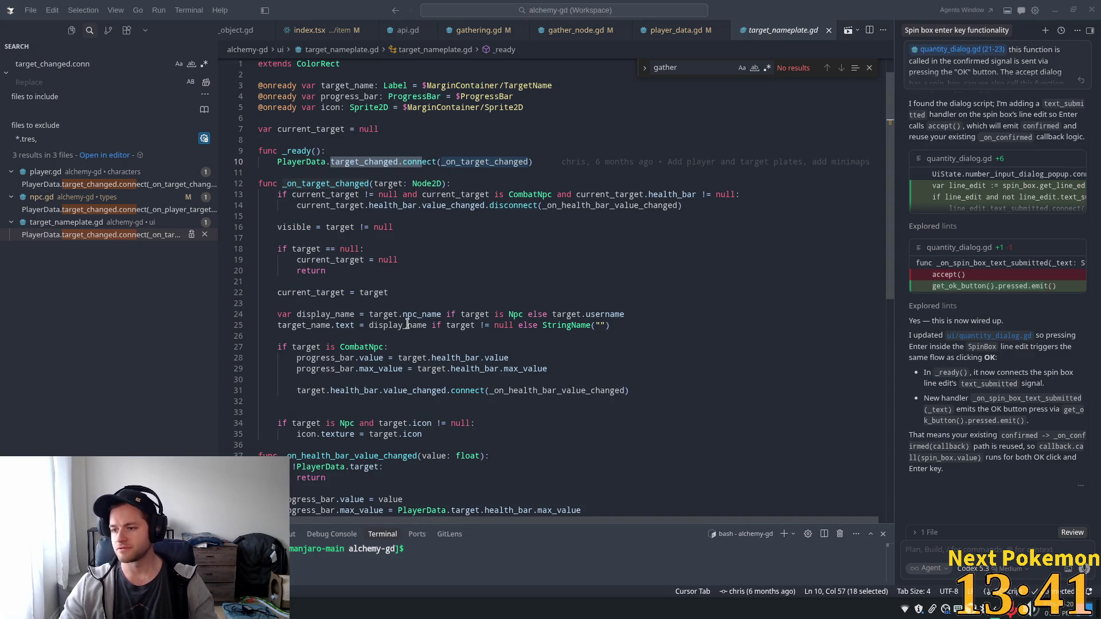
{"action": "mouse_move", "coordinate": [429, 317]}
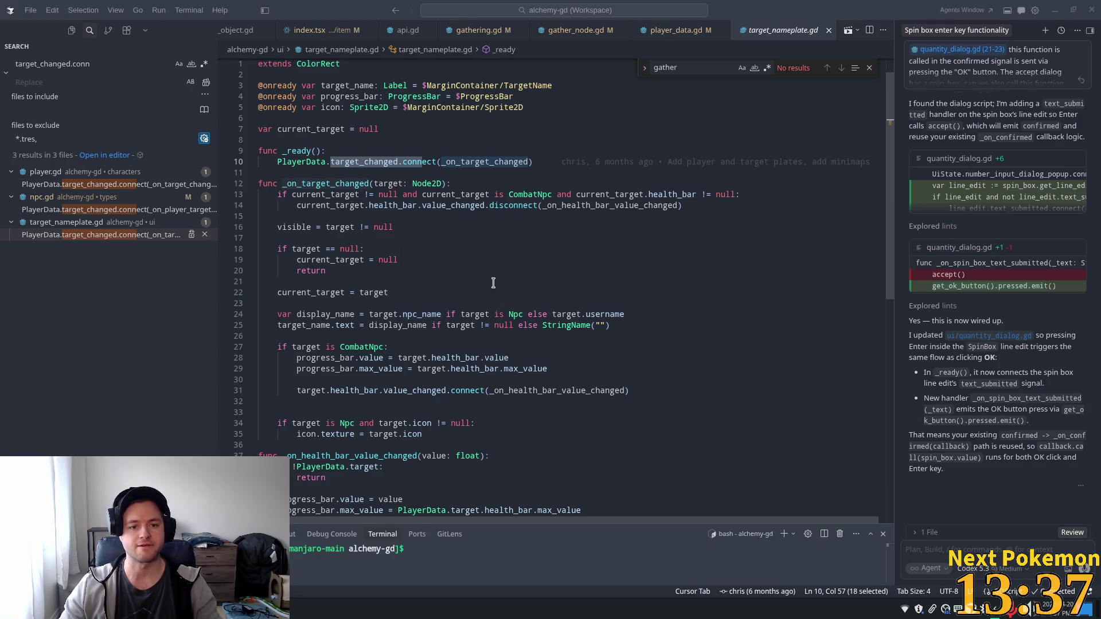
{"action": "left_click", "coordinate": [498, 282]}
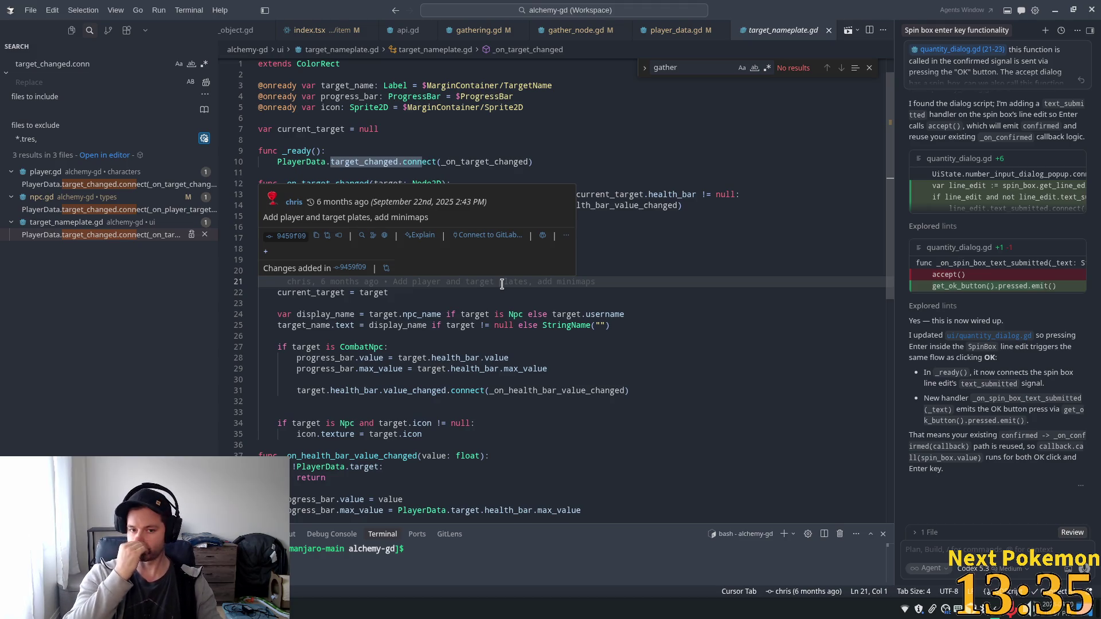
{"action": "left_click", "coordinate": [486, 336]}
{"action": "scroll", "coordinate": [659, 387], "scroll_direction": "down", "scroll_amount": 2}
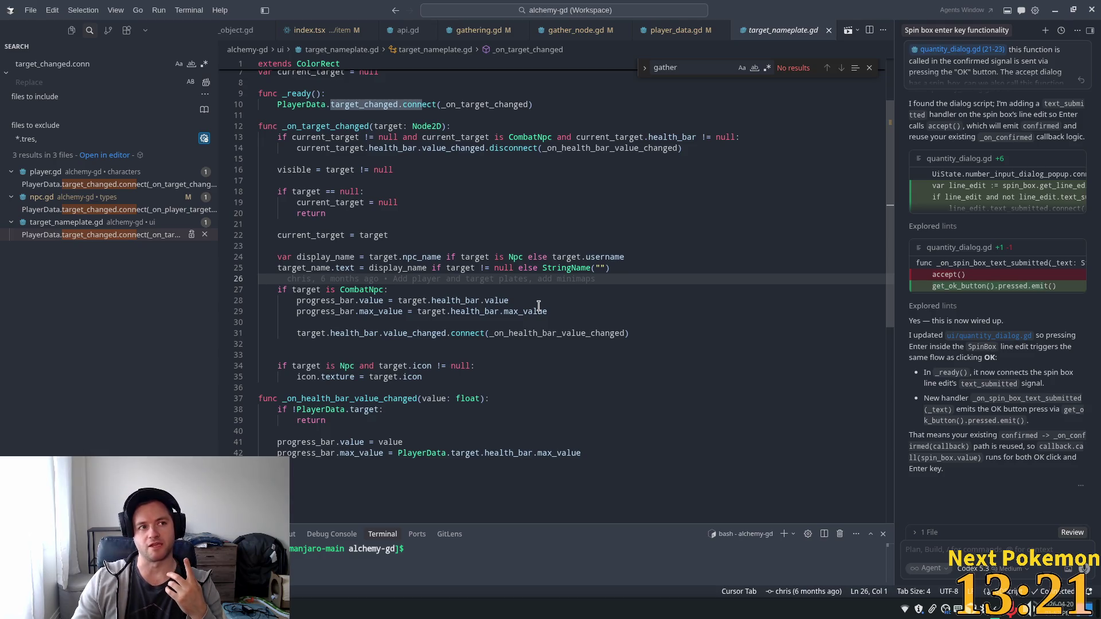
{"action": "mouse_move", "coordinate": [539, 306]}
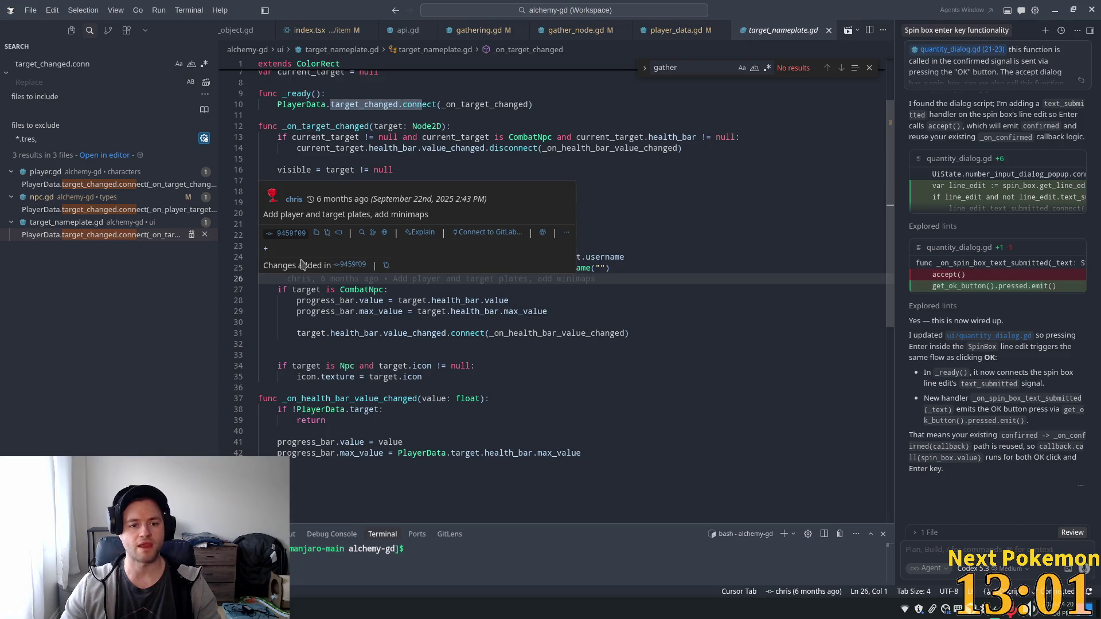
Review the target checks, current_target assignment and CombatNpc use in _on_target_changed, then switch to Godot
{"action": "left_click", "coordinate": [383, 333]}
{"action": "double_click", "coordinate": [310, 191]}
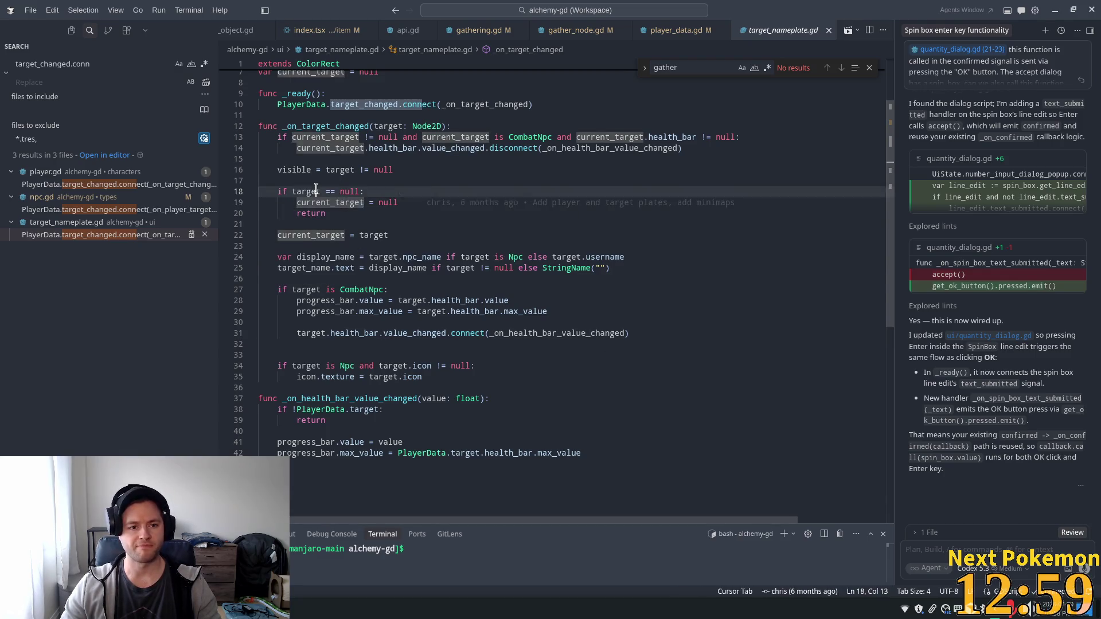
{"action": "left_click_drag", "start_coordinate": [296, 203], "coordinate": [429, 199]}
{"action": "double_click", "coordinate": [299, 192]}
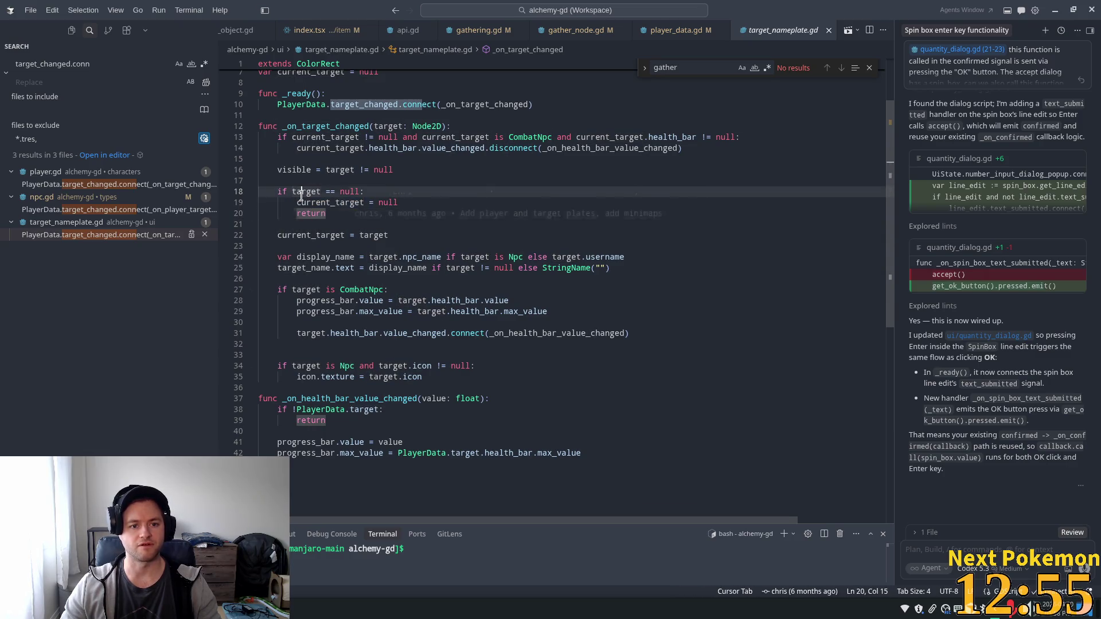
{"action": "left_click", "coordinate": [354, 215]}
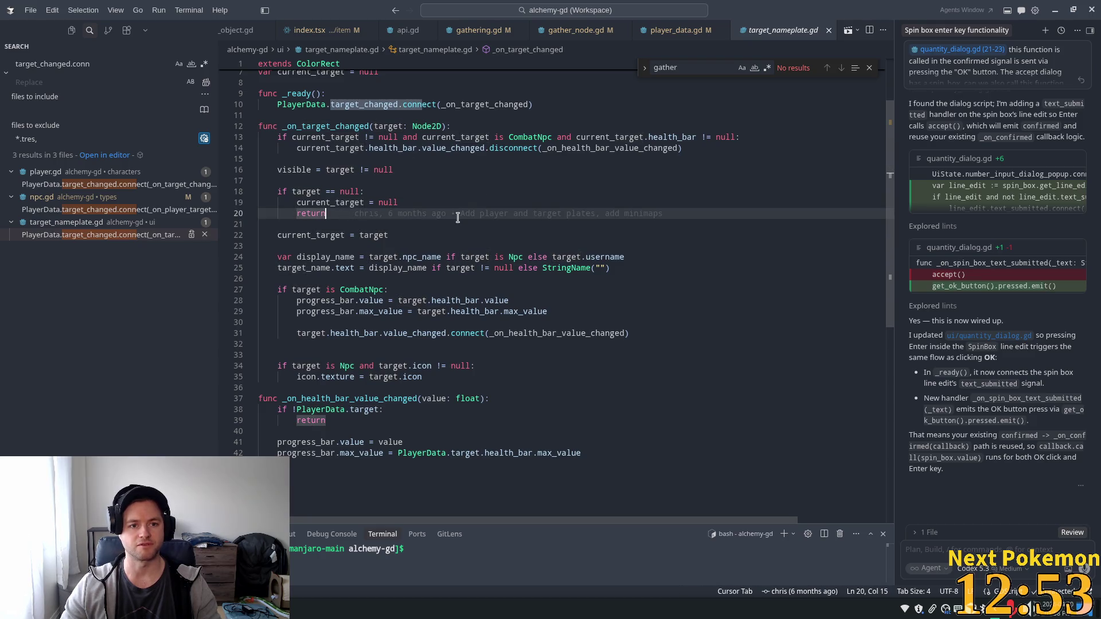
{"action": "left_click_drag", "start_coordinate": [275, 235], "coordinate": [388, 236]}
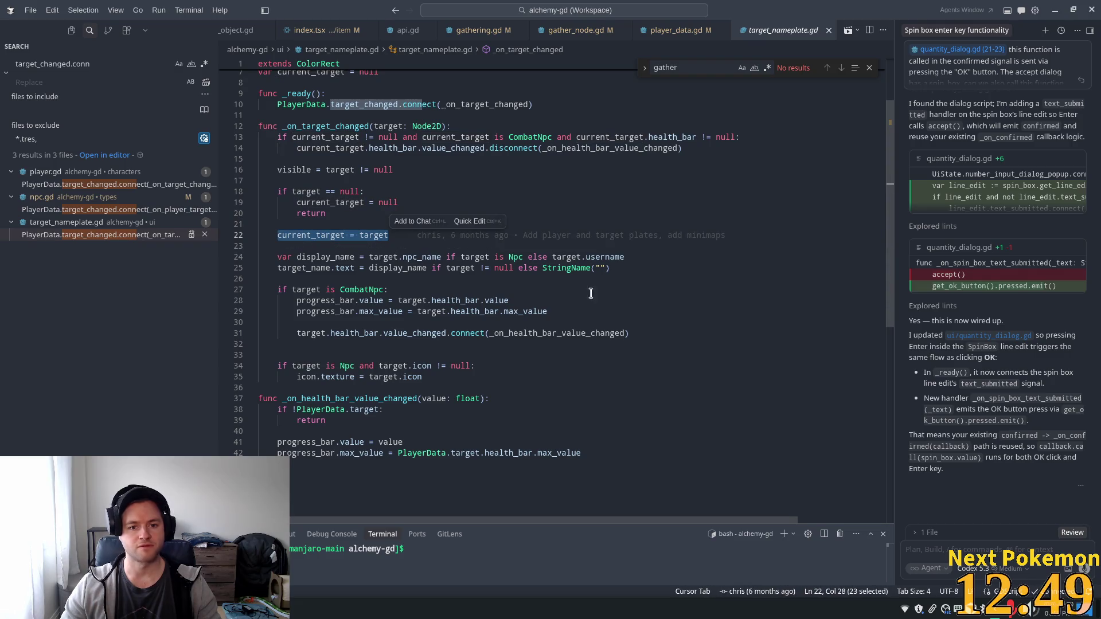
{"action": "double_click", "coordinate": [357, 290]}
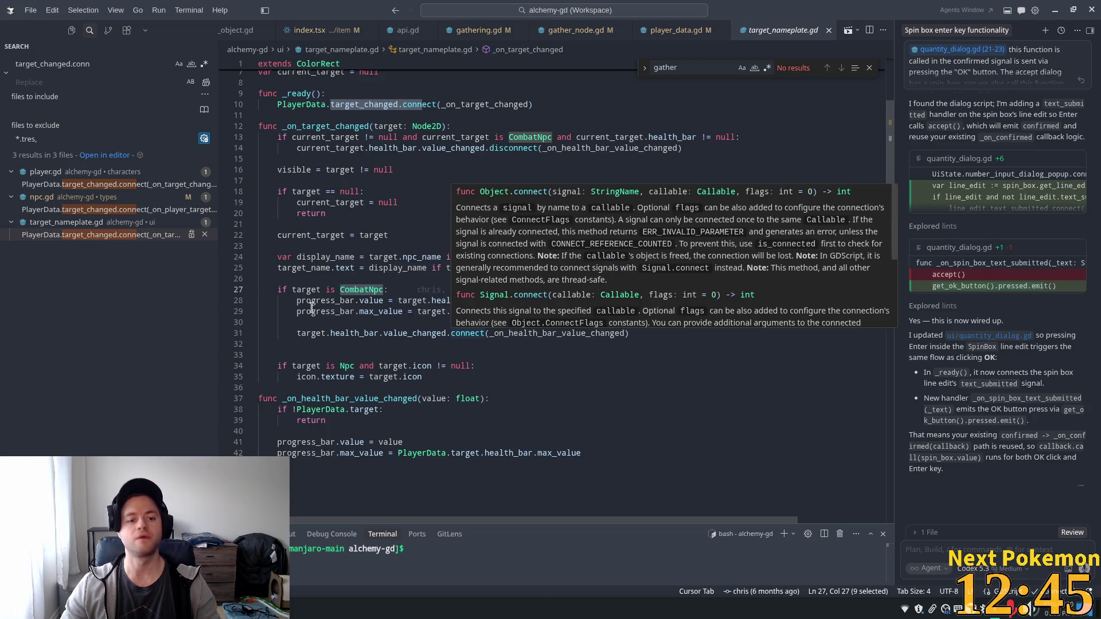
{"action": "key", "text": "alt+Tab"}
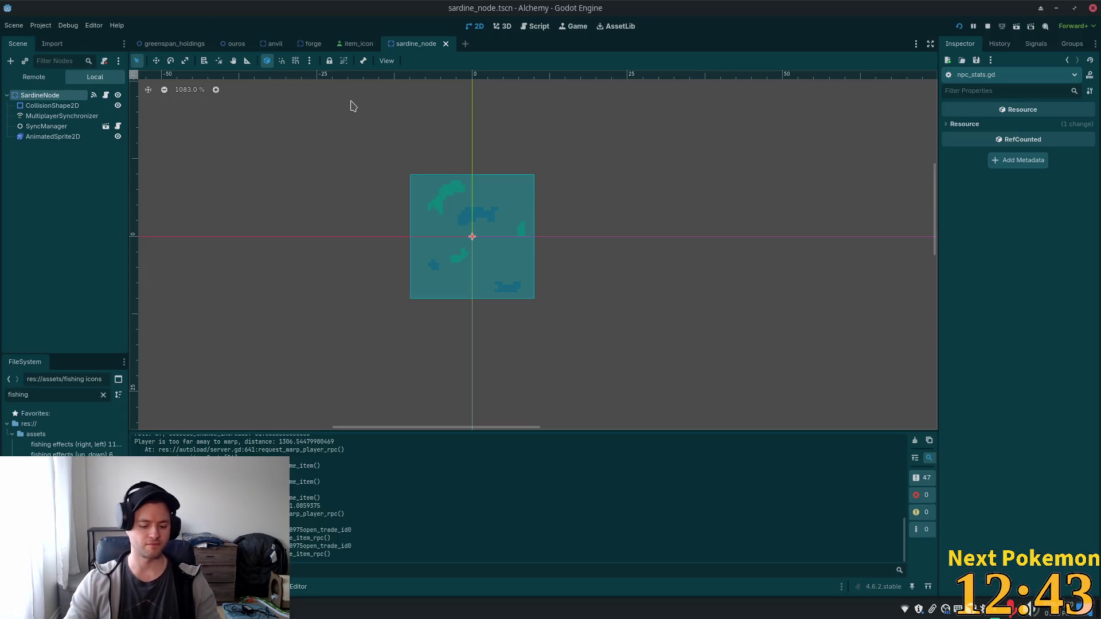
Search Godot resources for 'namepla' and open the player_nameplate.tscn scene
{"action": "key", "text": "shift+alt+o"}
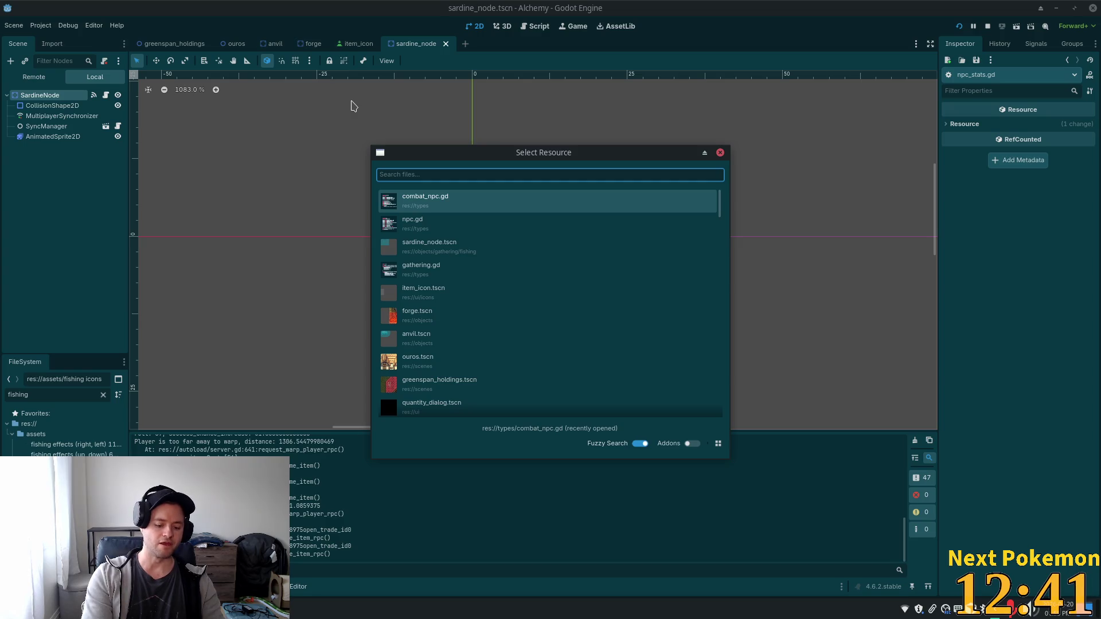
{"action": "type", "text": "ane"}
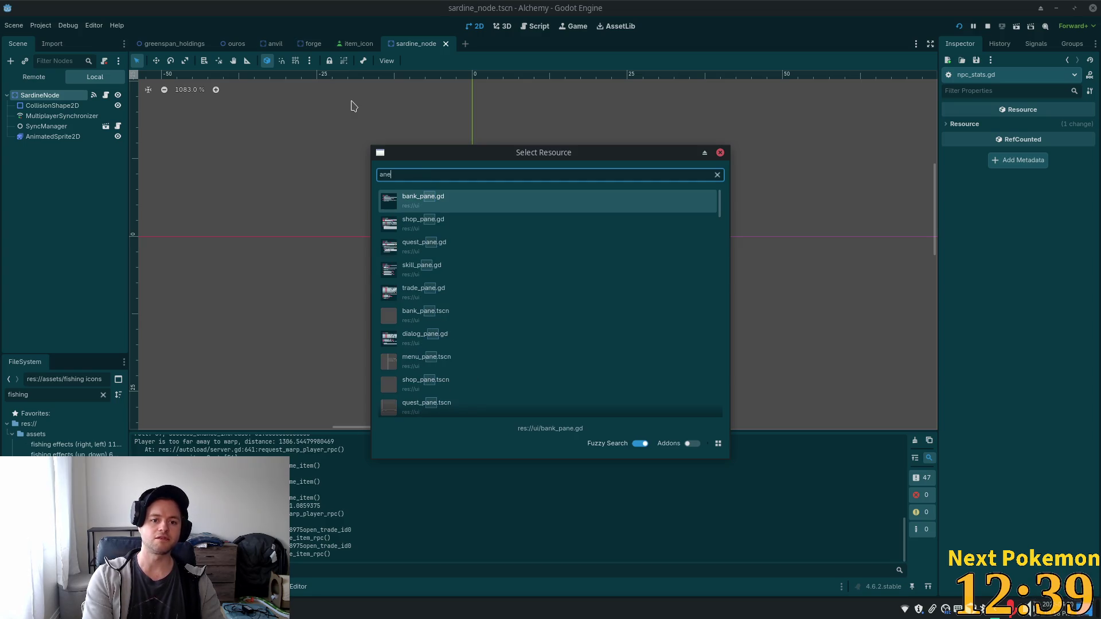
{"action": "key", "text": "BackSpace"}
{"action": "key", "text": "BackSpace"}
{"action": "key", "text": "BackSpace"}
{"action": "type", "text": "name"}
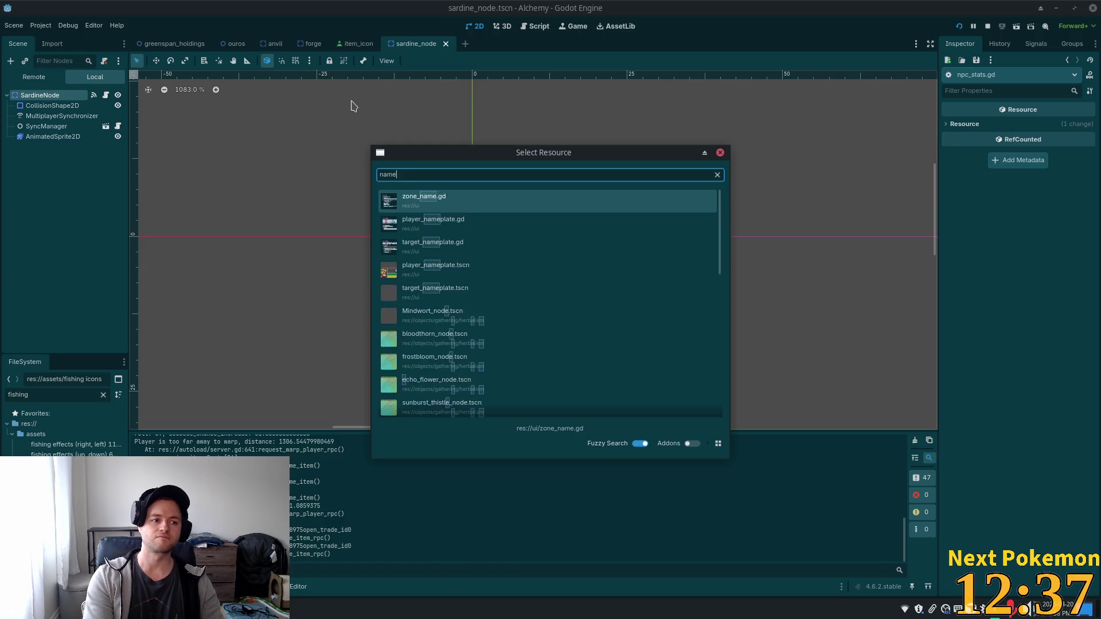
{"action": "type", "text": "pla"}
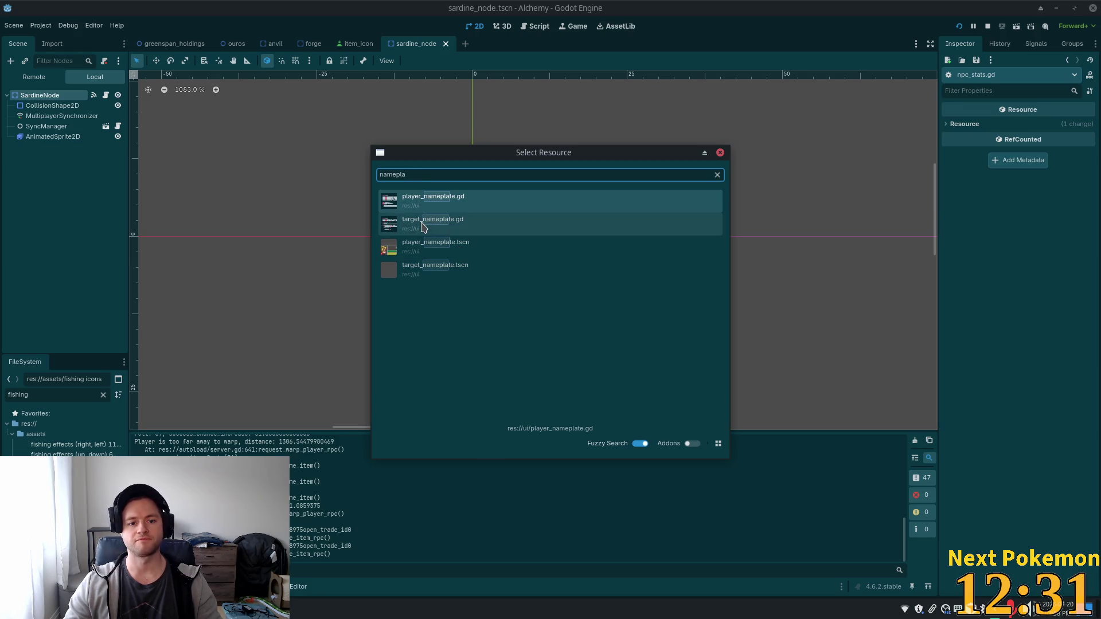
{"action": "double_click", "coordinate": [404, 248]}
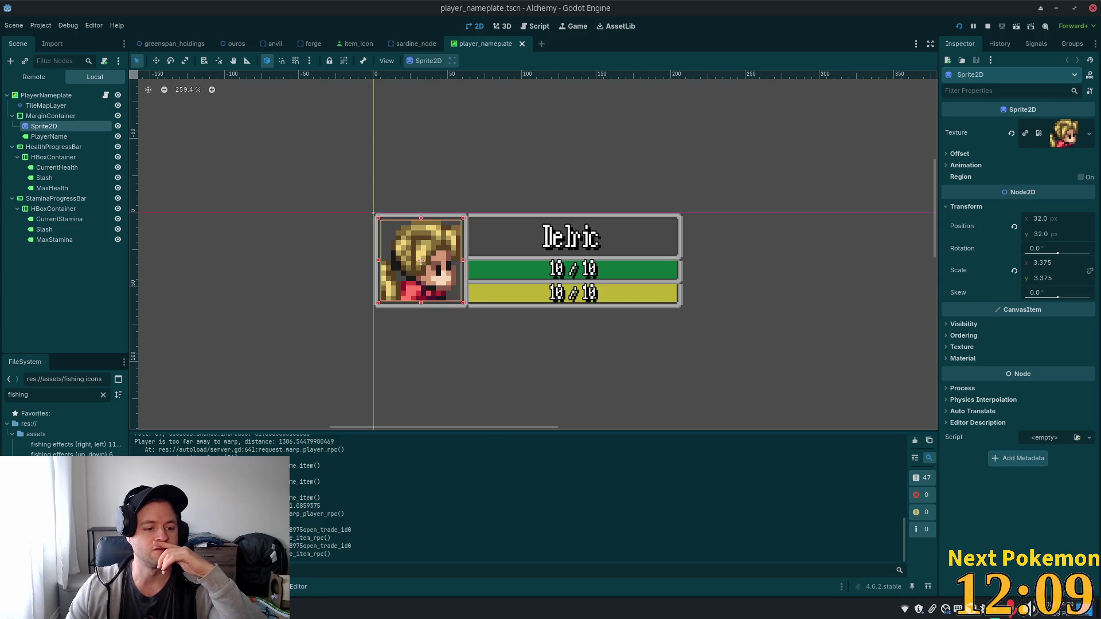
{"action": "key", "text": "alt+Tab"}
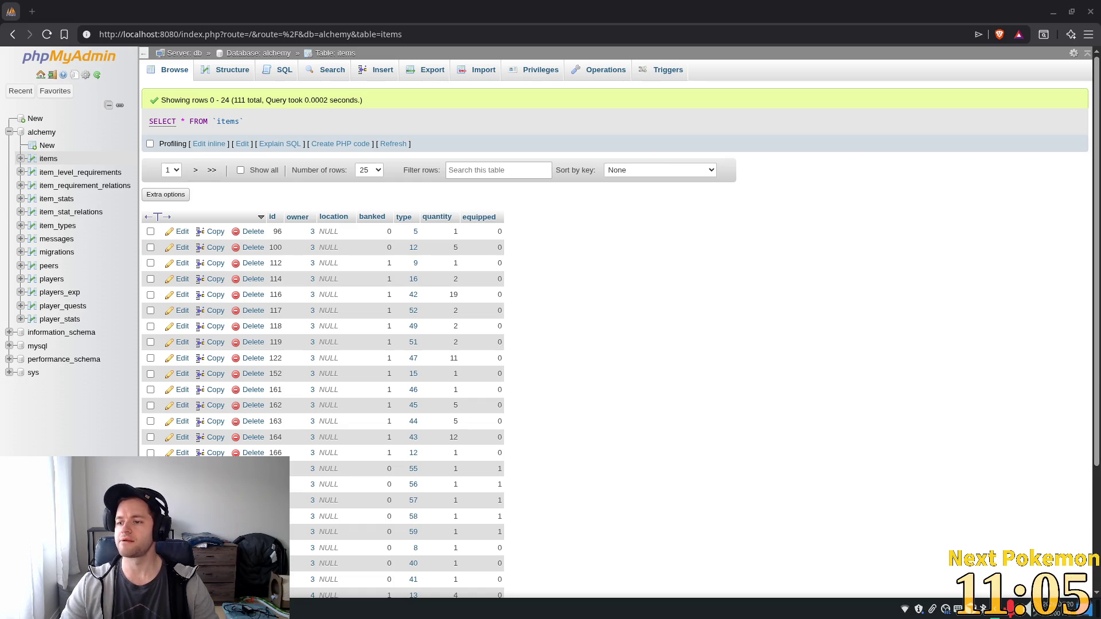
{"action": "left_click", "coordinate": [194, 170]}
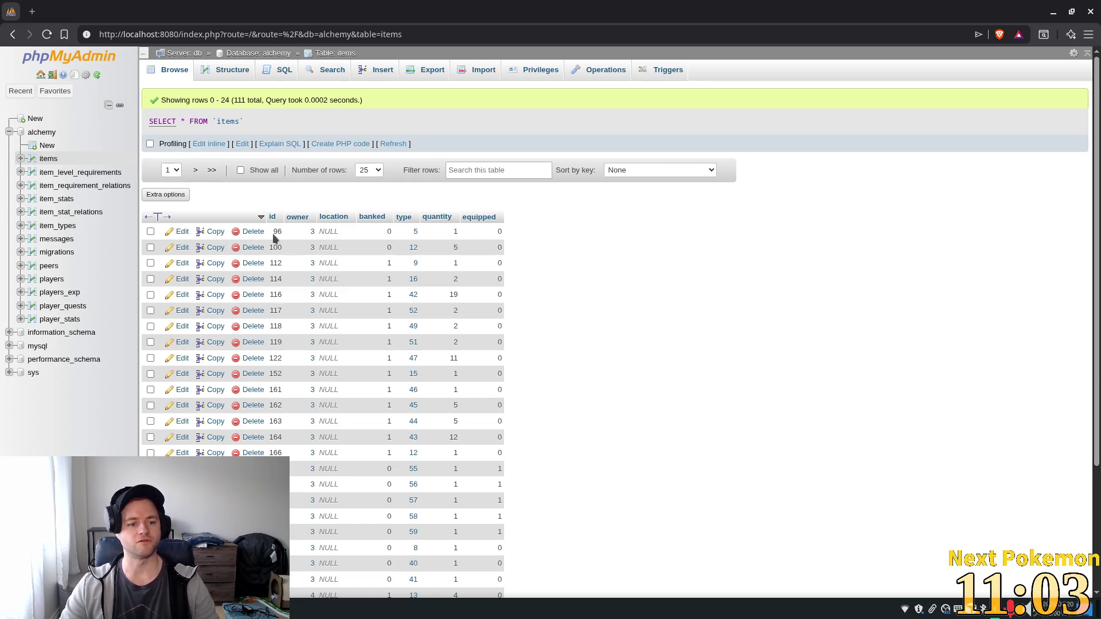
{"action": "left_click", "coordinate": [1053, 11]}
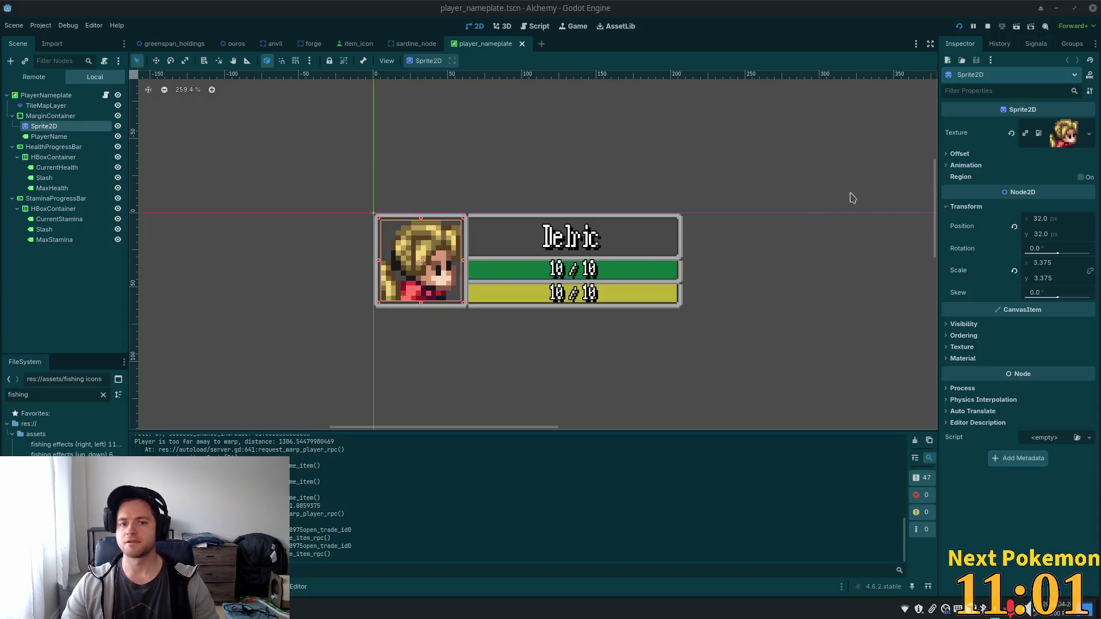
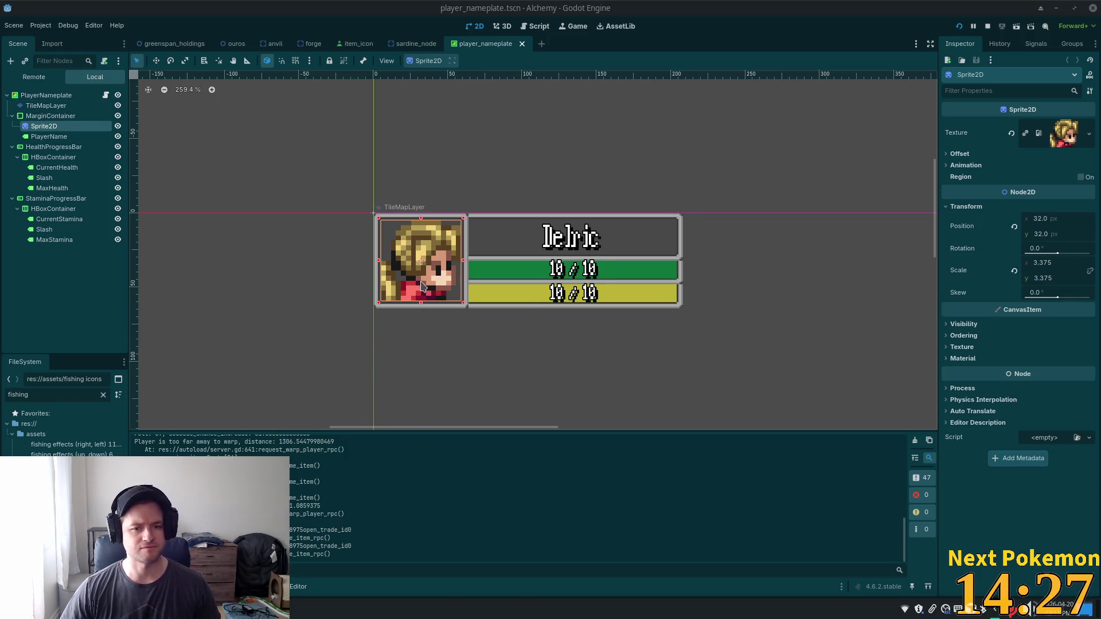
Zoom the 2D viewport from about 259% to 505% on the nameplate's portrait and bars
{"action": "scroll", "coordinate": [411, 284], "scroll_direction": "up", "scroll_amount": 7}
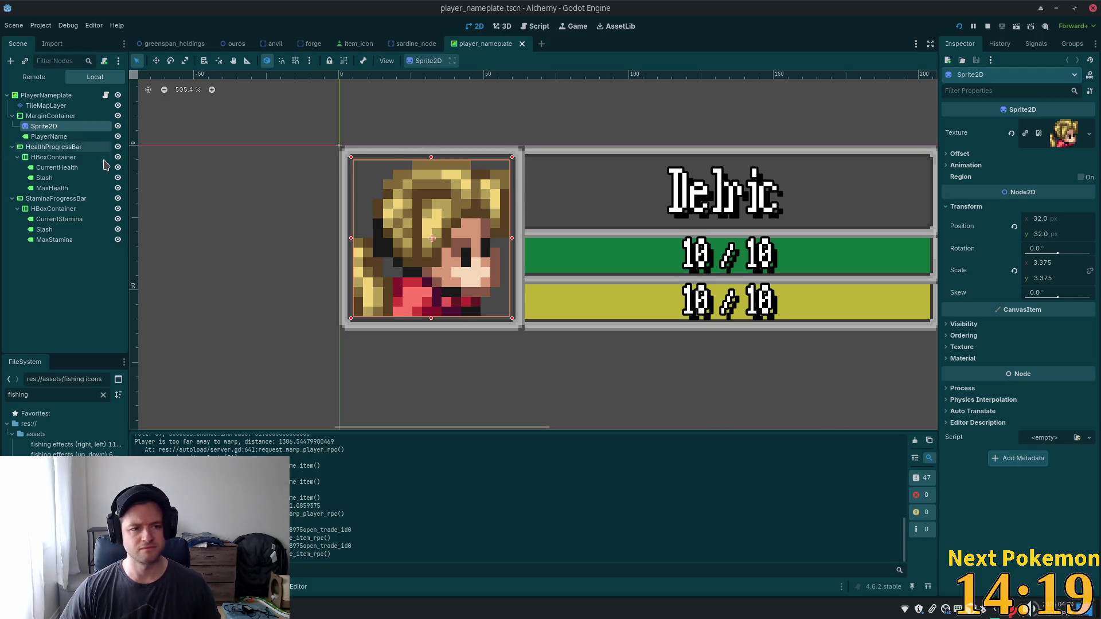
Select the TileMapLayer, switch to the Paint tool, and choose a frame tile from the ui_tiles atlas
{"action": "left_click", "coordinate": [46, 106]}
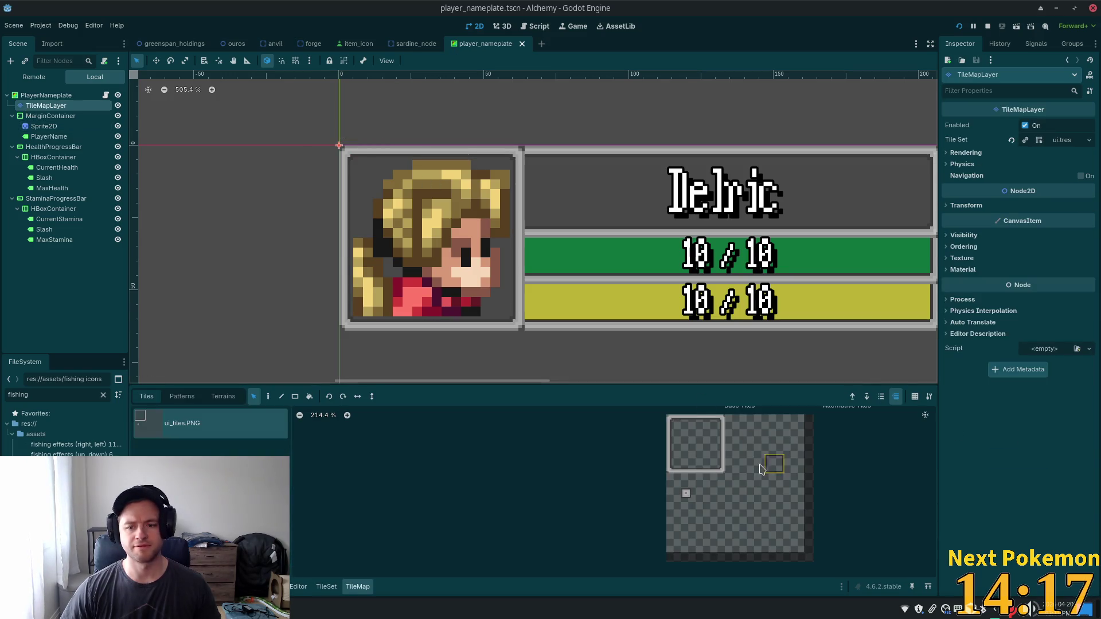
{"action": "left_click", "coordinate": [715, 424]}
{"action": "key", "text": "d"}
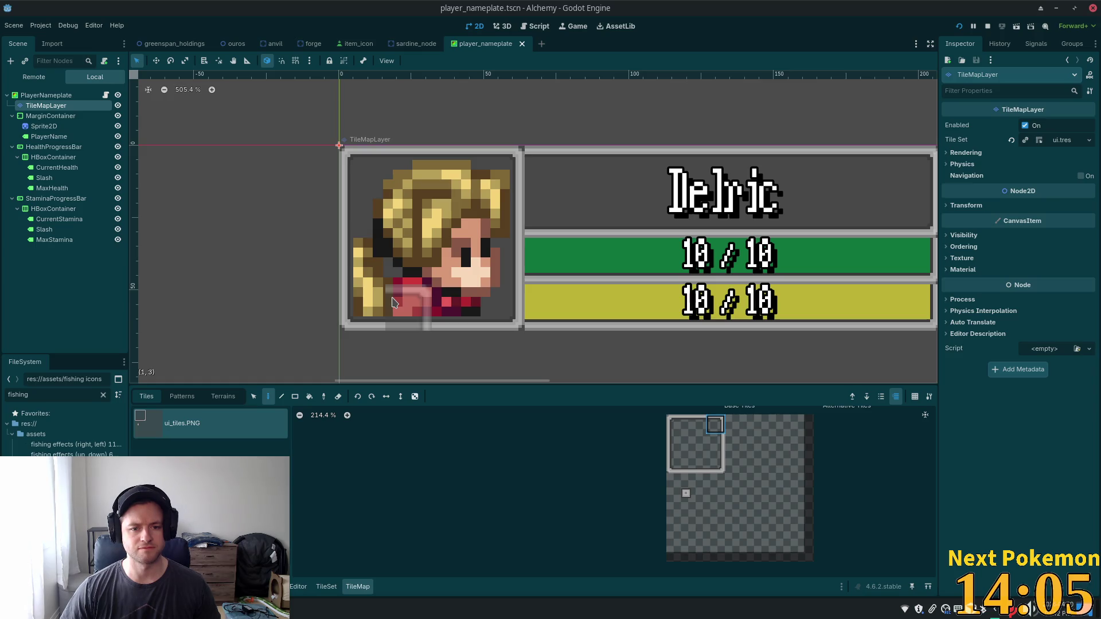
{"action": "left_click", "coordinate": [735, 463]}
{"action": "left_click", "coordinate": [717, 466]}
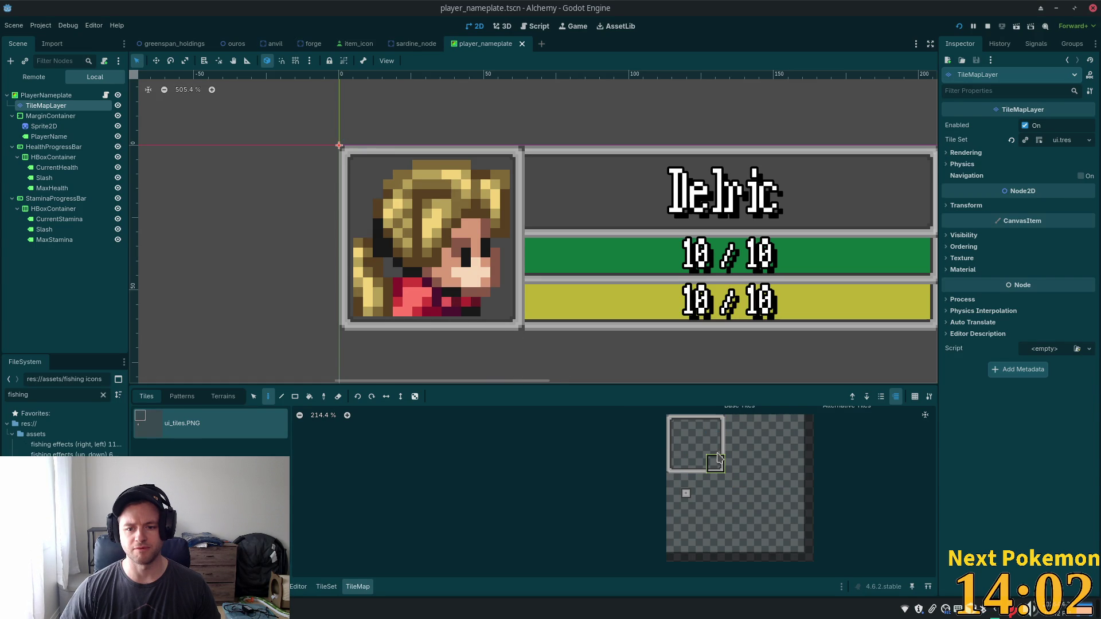